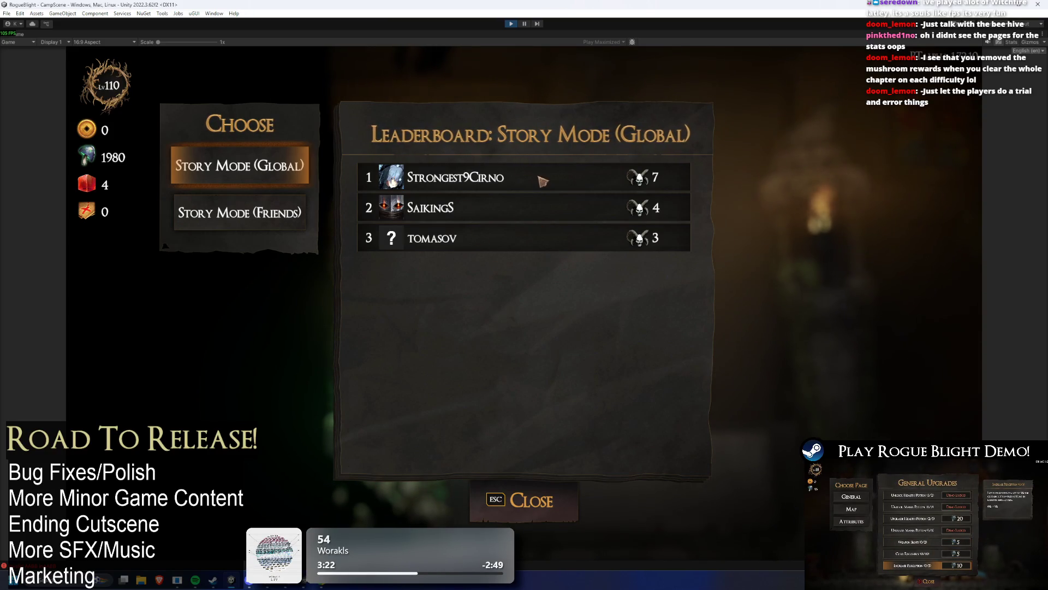
# Close the leaderboard and walk the character past the Captain to the upgrades merchant.
pyautogui.click(552, 507)
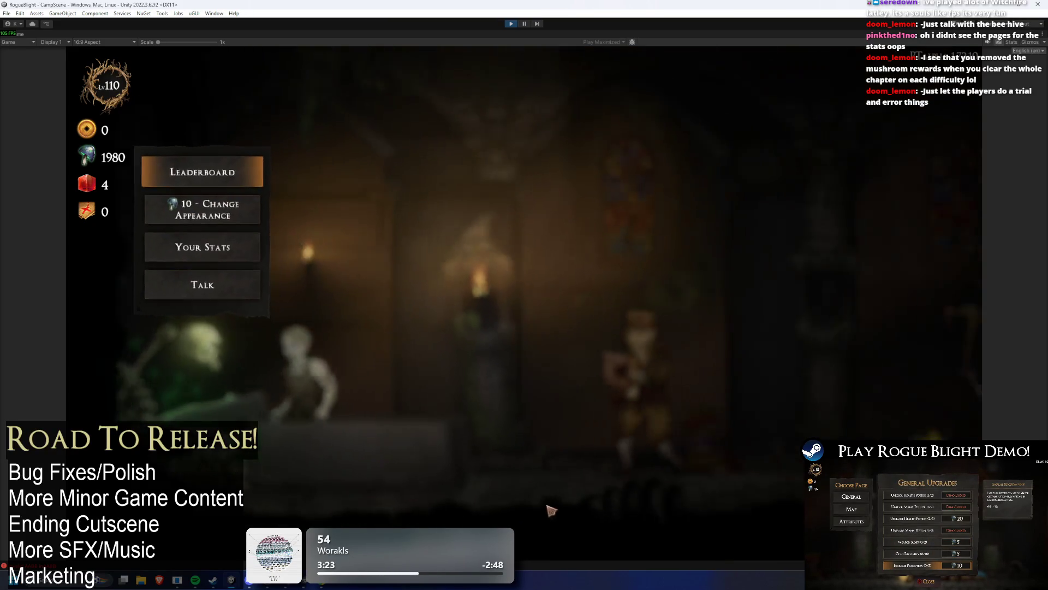
pyautogui.press('d')
pyautogui.press('a')
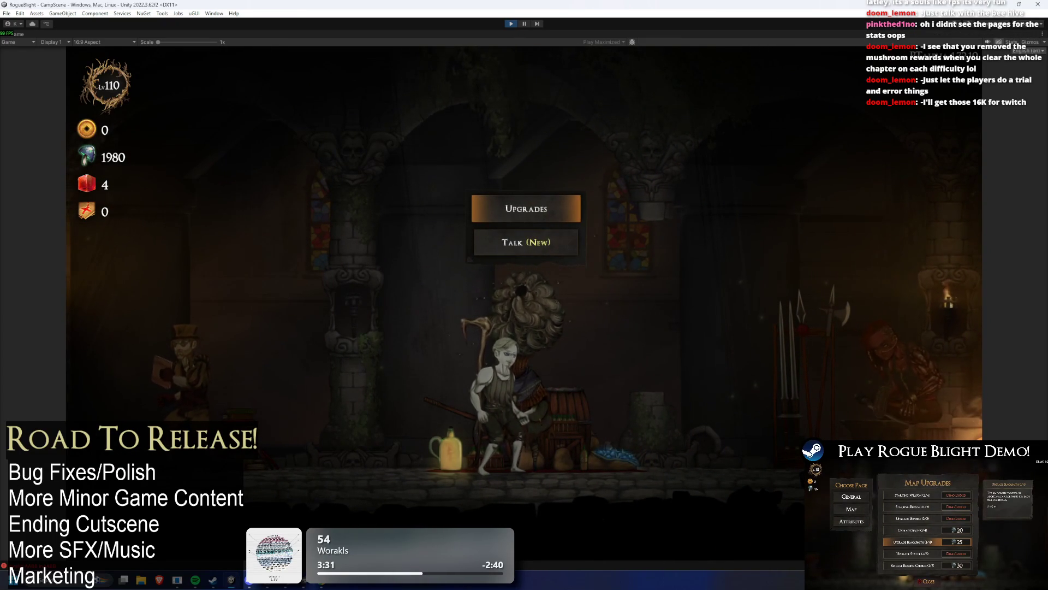
pyautogui.press('Down')
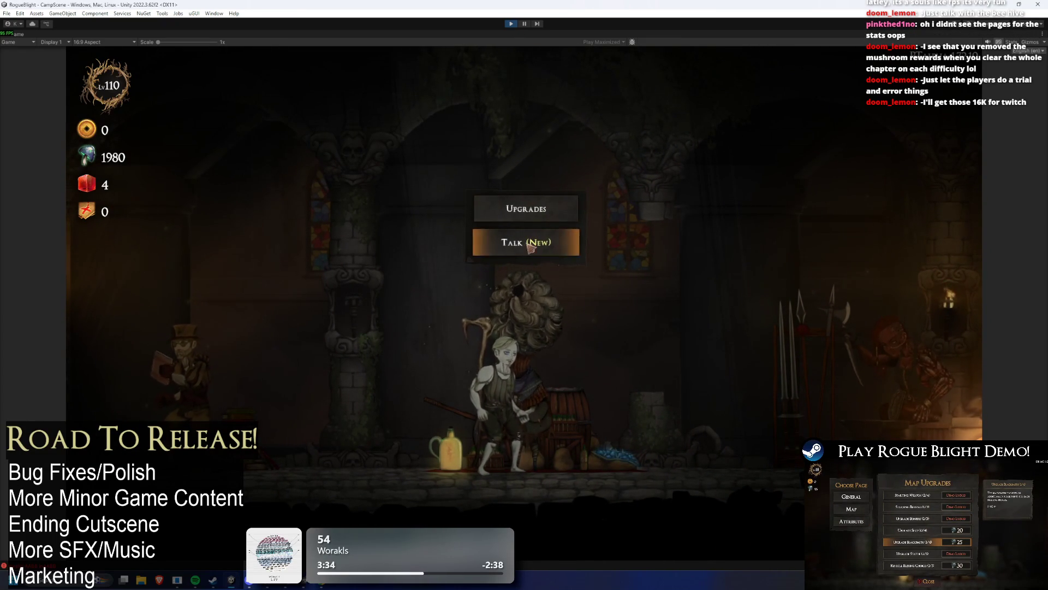
pyautogui.press('Up')
pyautogui.press('a')
pyautogui.press('d')
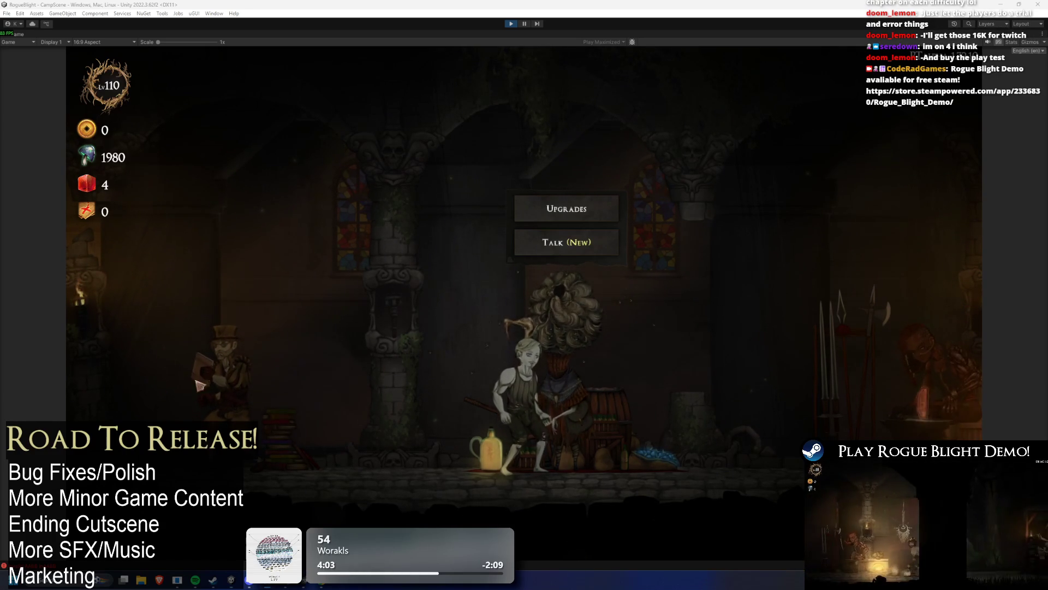
pyautogui.press('a')
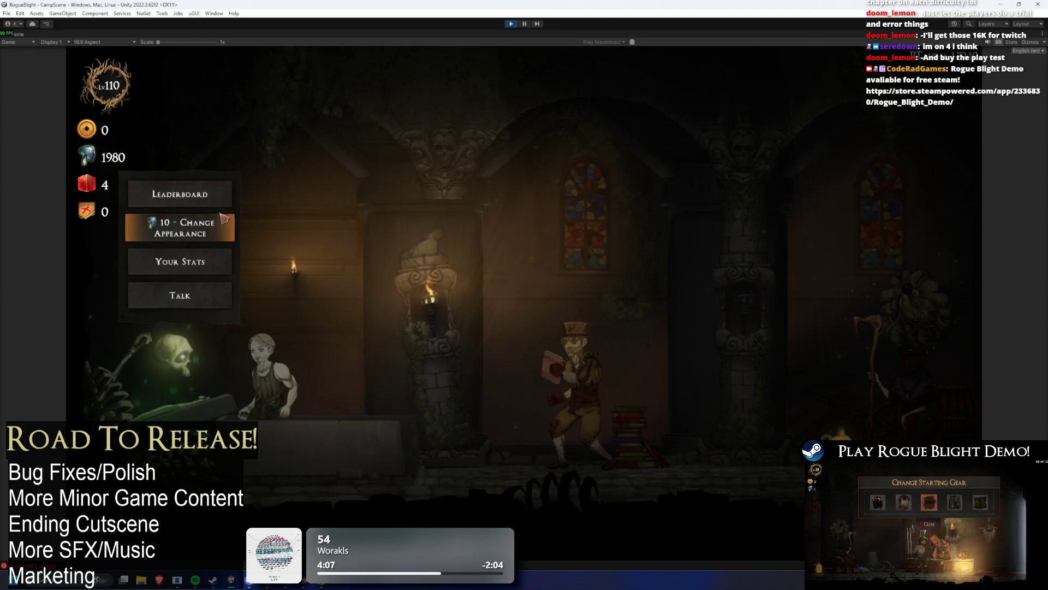
pyautogui.click(191, 188)
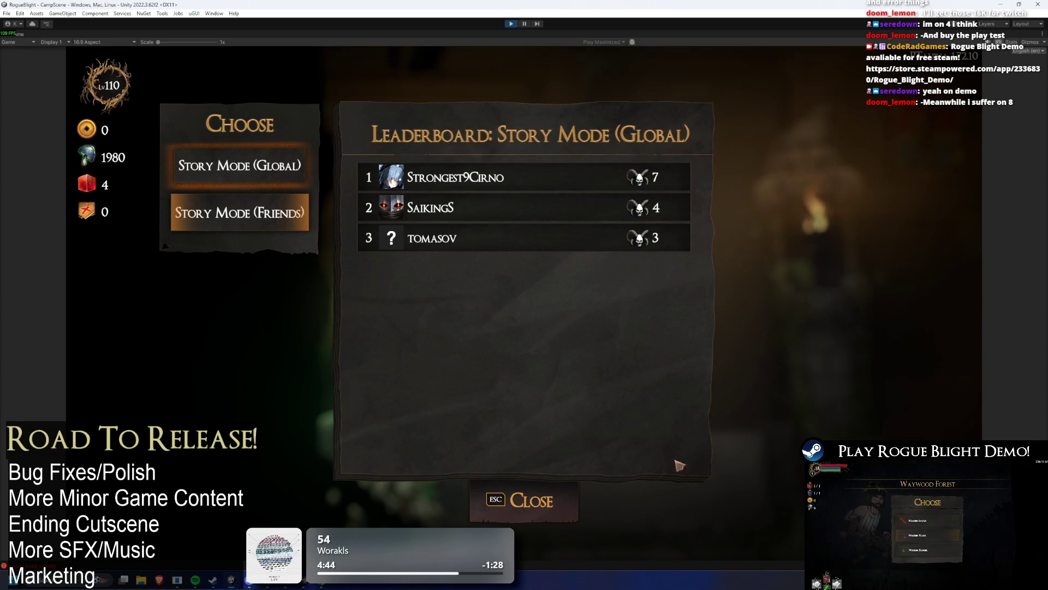
pyautogui.press('Escape')
pyautogui.press('Escape')
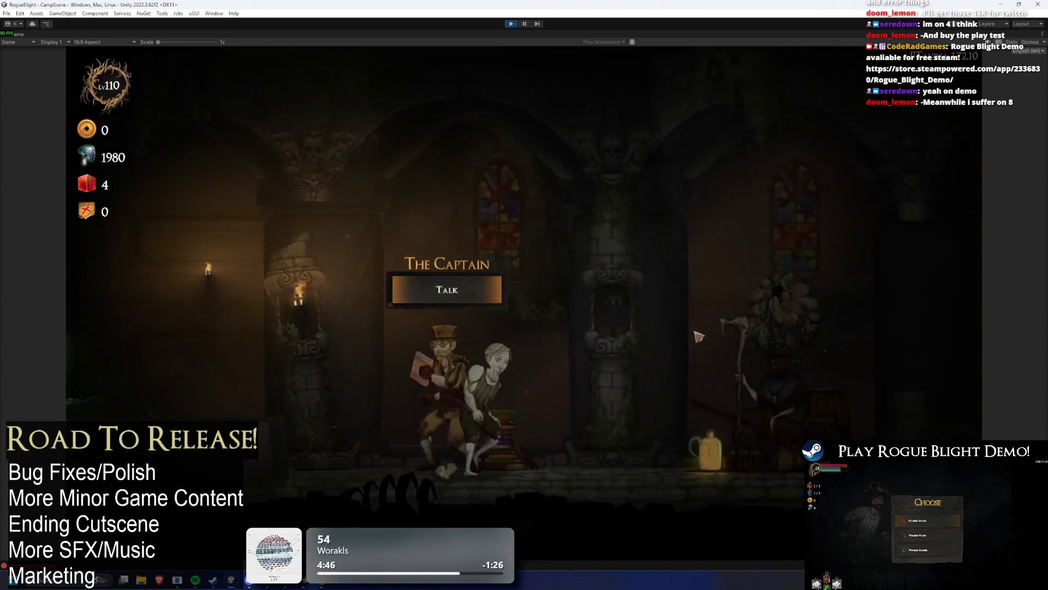
pyautogui.press('d')
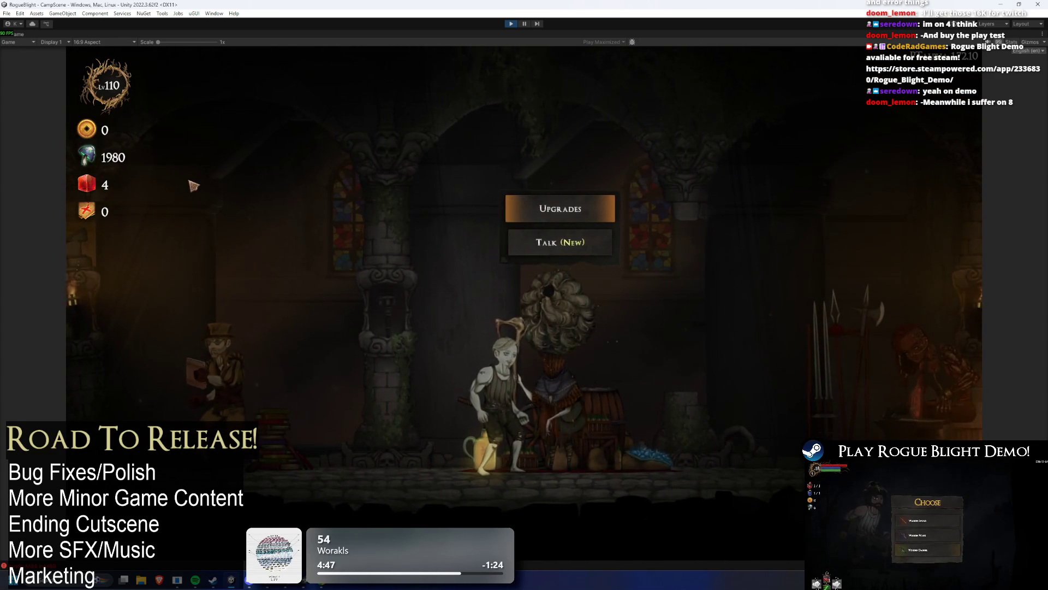
# In General Upgrades, spend one currency on Weapon Slots (cost now 4, currency 1979), then close the panel.
pyautogui.click(590, 213)
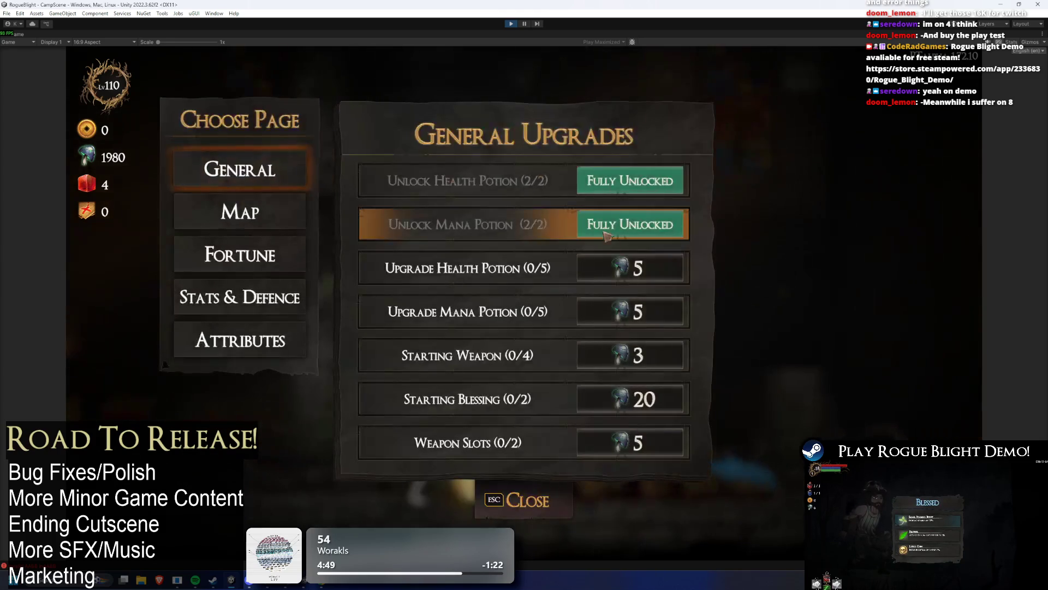
pyautogui.moveTo(640, 272)
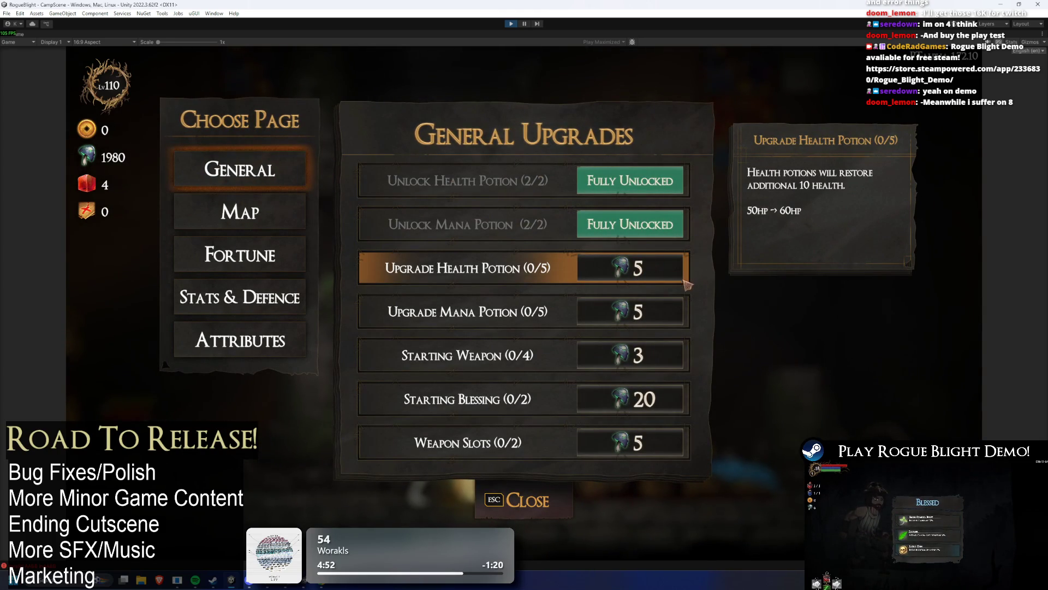
pyautogui.press('Down')
pyautogui.press('Down')
pyautogui.press('Down')
pyautogui.press('space')
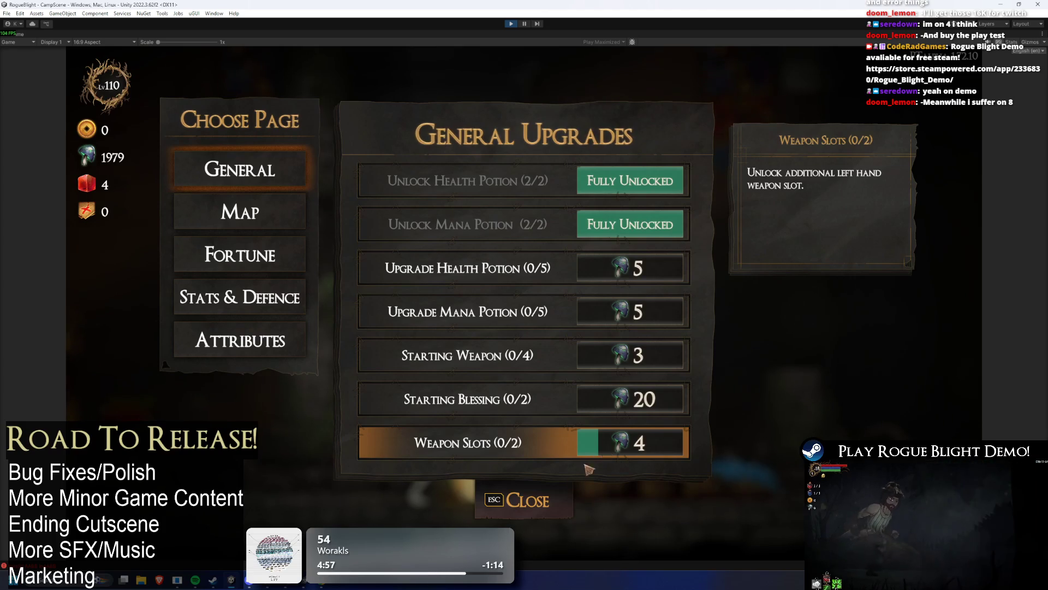
pyautogui.press('Escape')
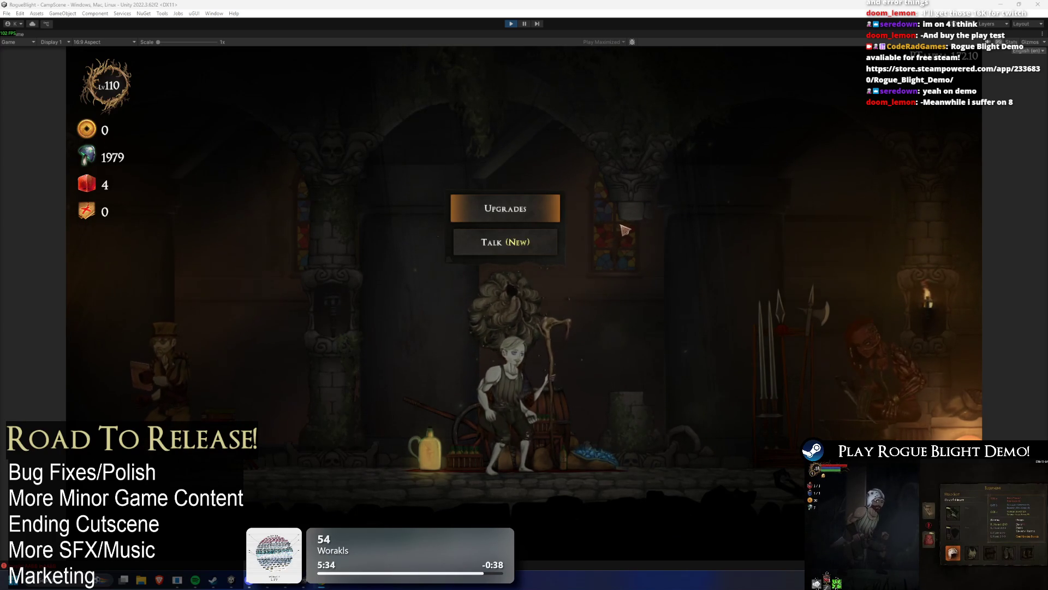
pyautogui.press('Return')
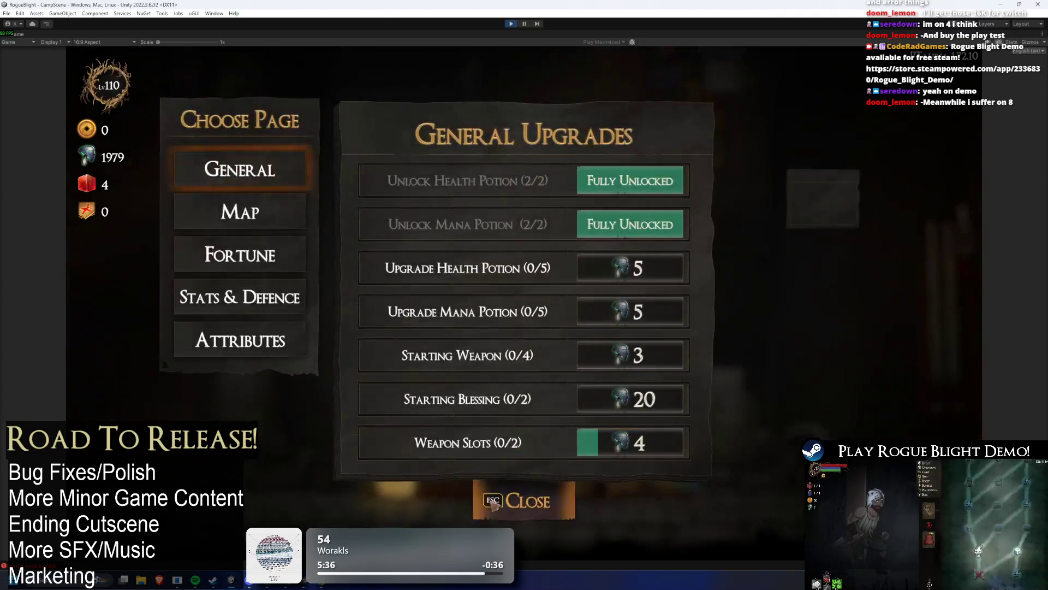
pyautogui.press('Escape')
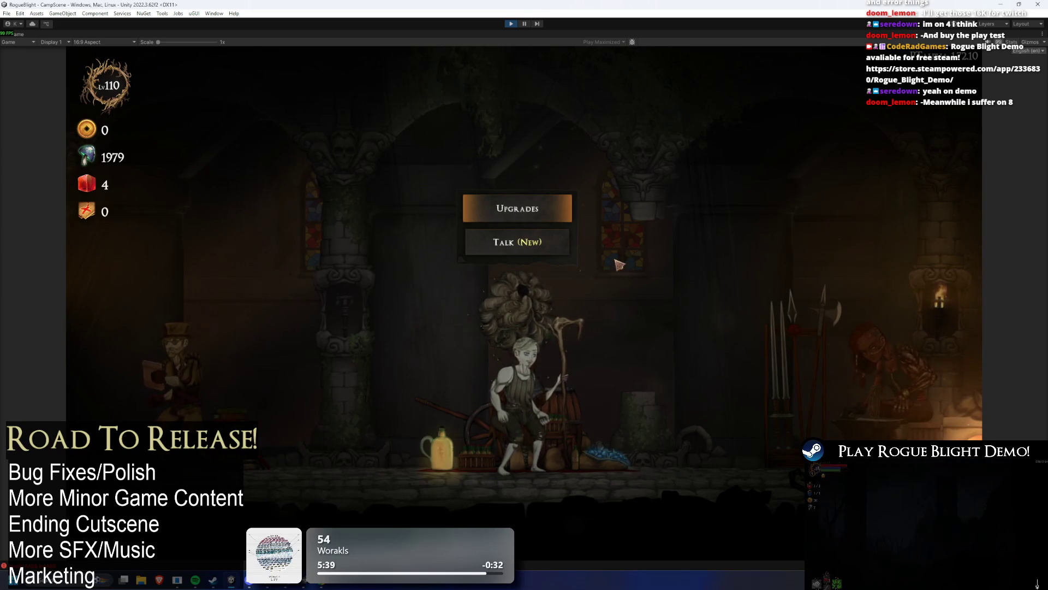
pyautogui.press('Down')
pyautogui.press('Left')
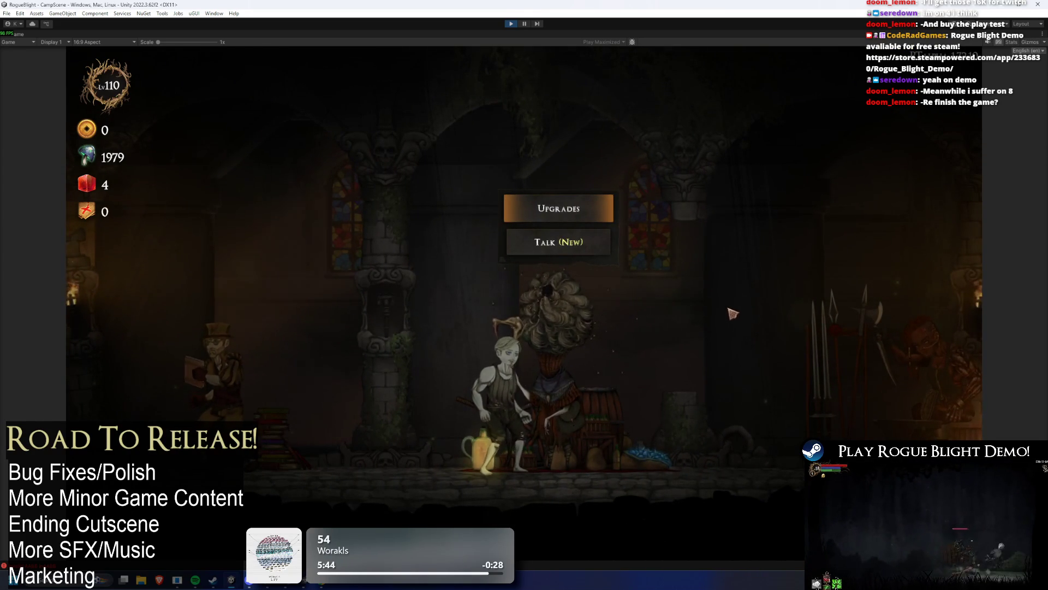
pyautogui.press('Left')
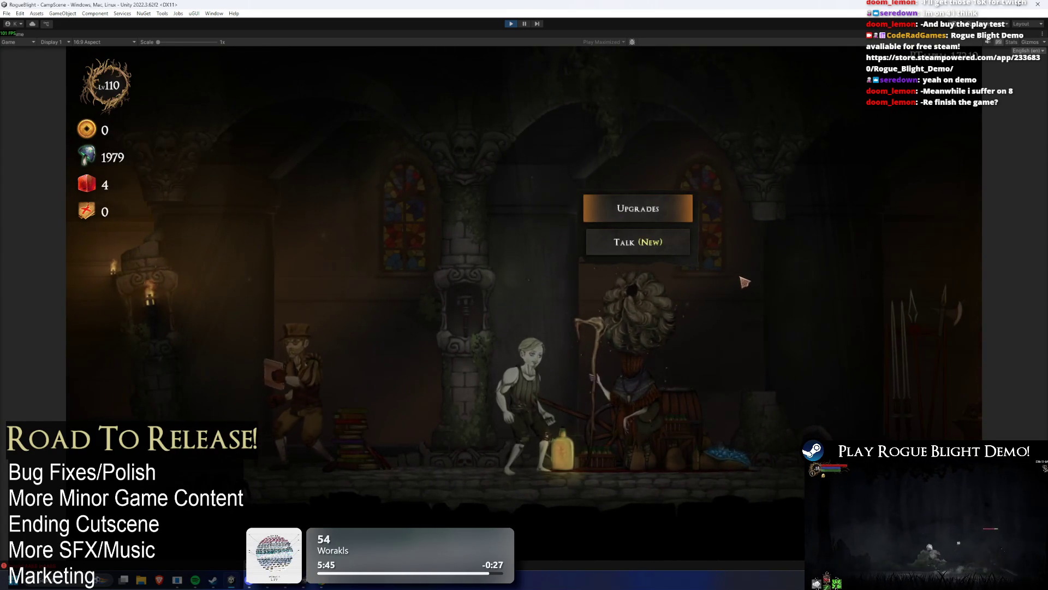
pyautogui.press('Left')
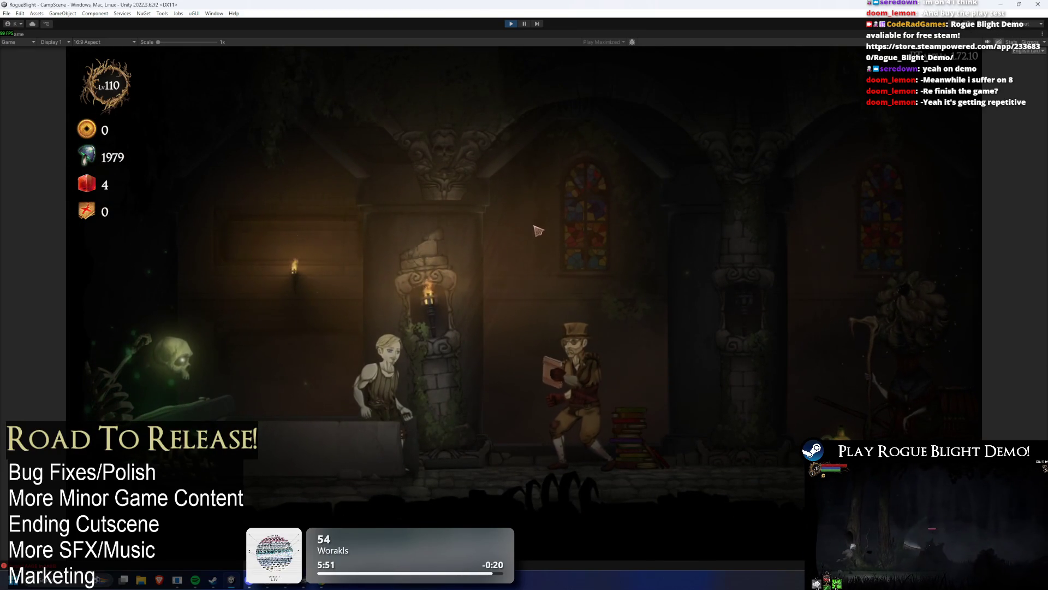
pyautogui.press('Right')
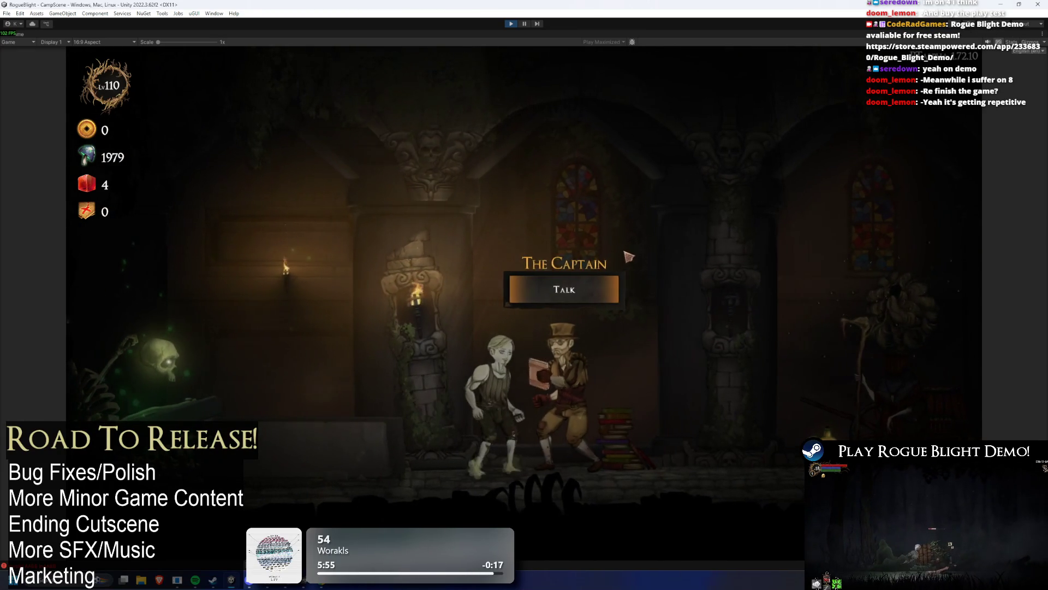
pyautogui.press('Right')
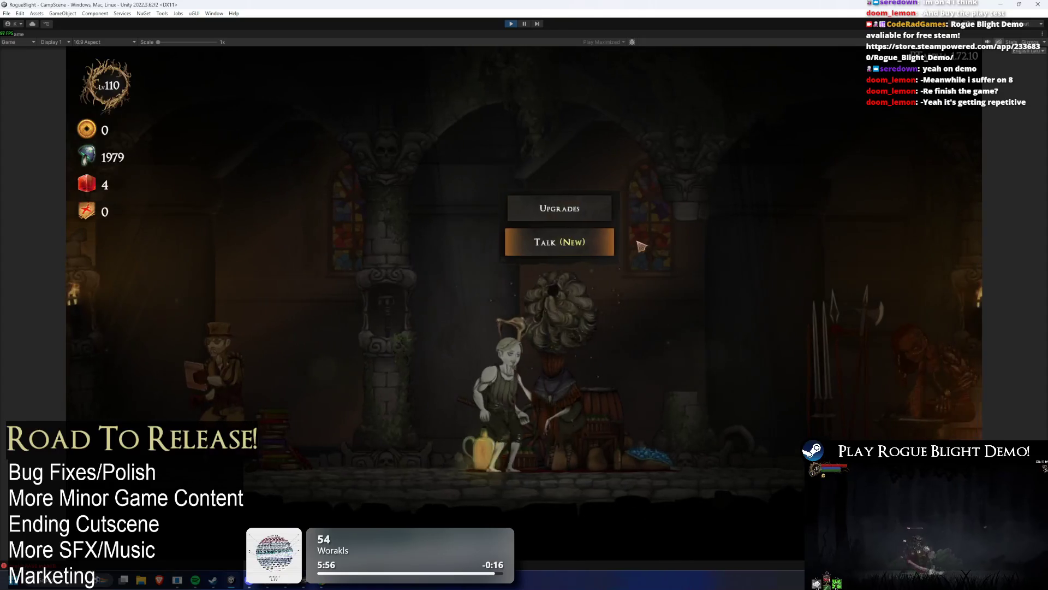
pyautogui.press('Up')
pyautogui.press('Return')
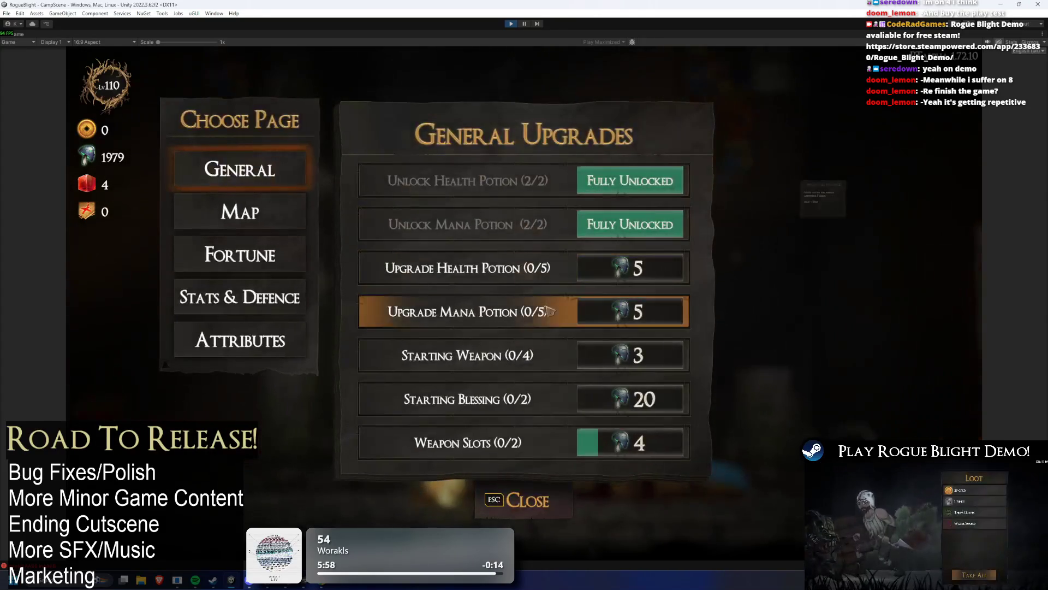
pyautogui.press('Escape')
pyautogui.press('Left')
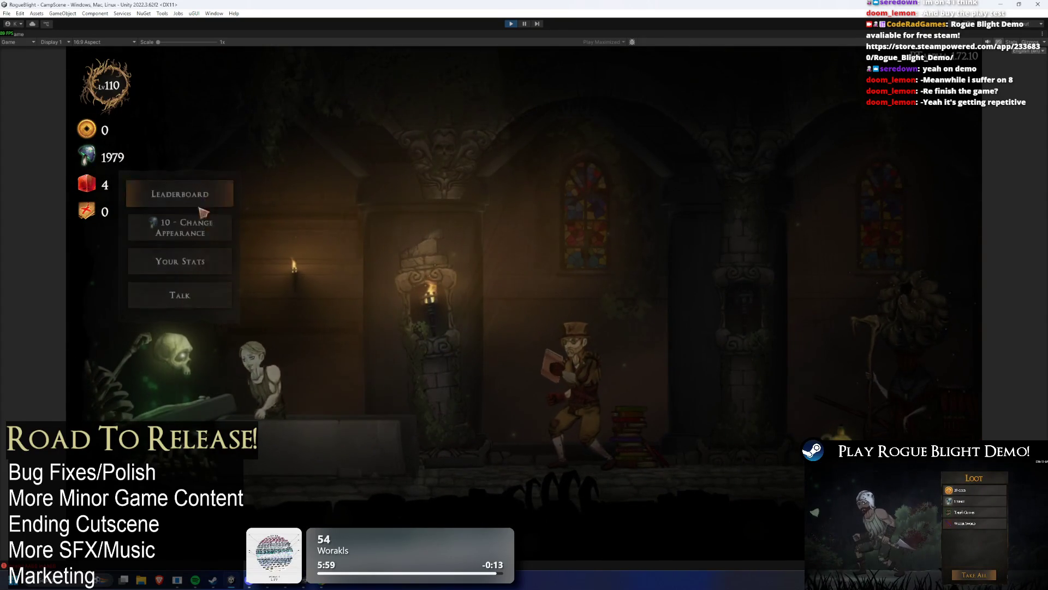
pyautogui.press('Right')
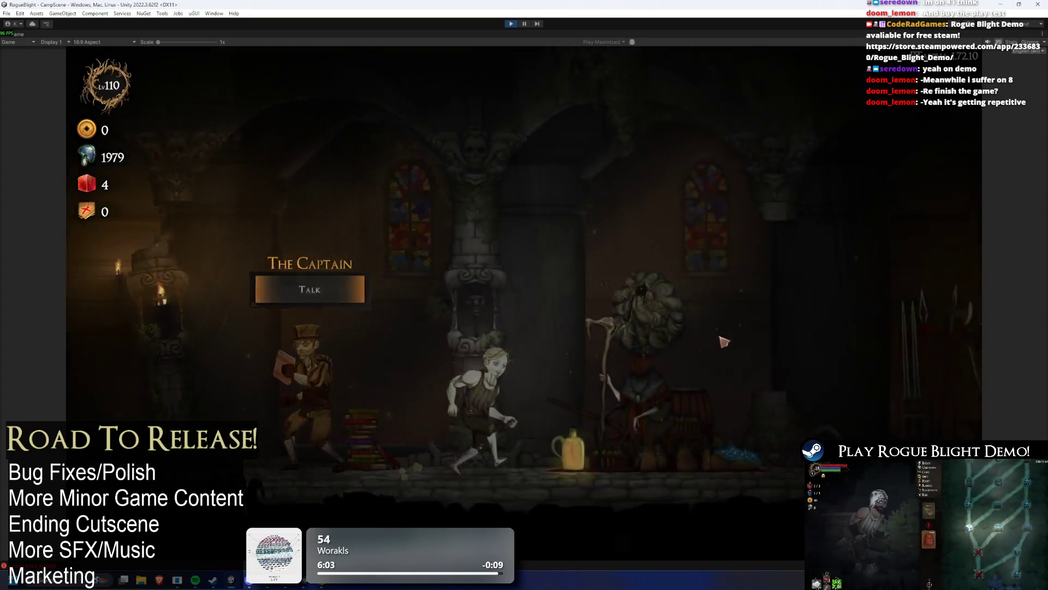
pyautogui.press('Return')
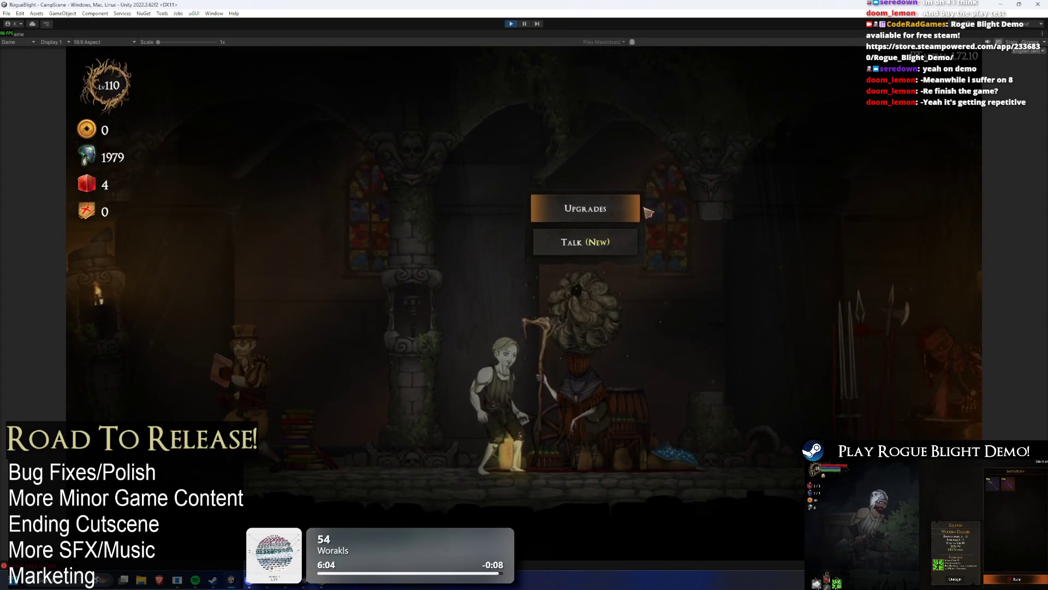
pyautogui.click(582, 217)
pyautogui.moveTo(365, 251)
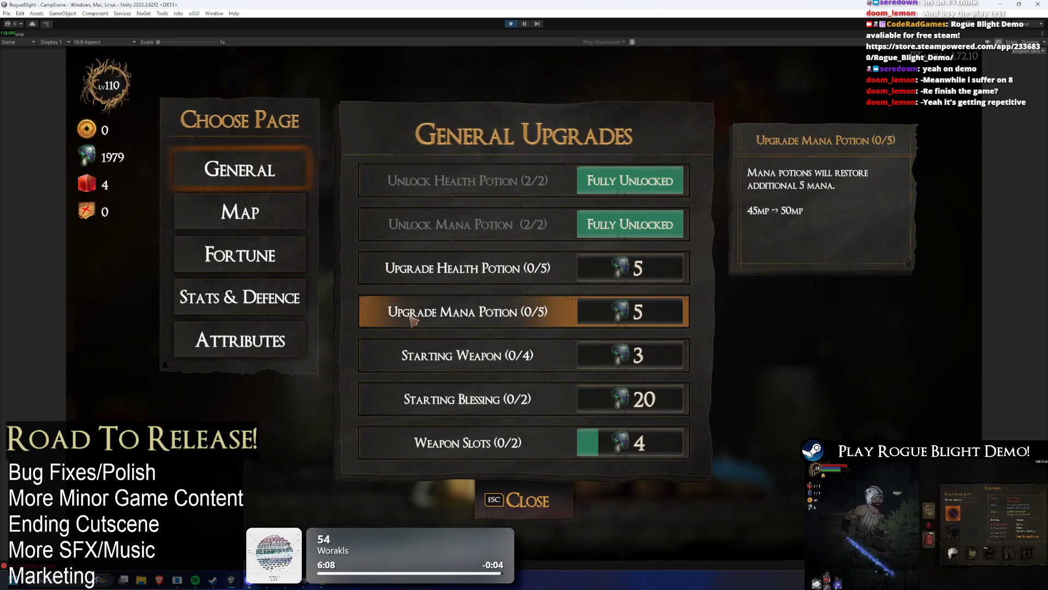
pyautogui.press('Escape')
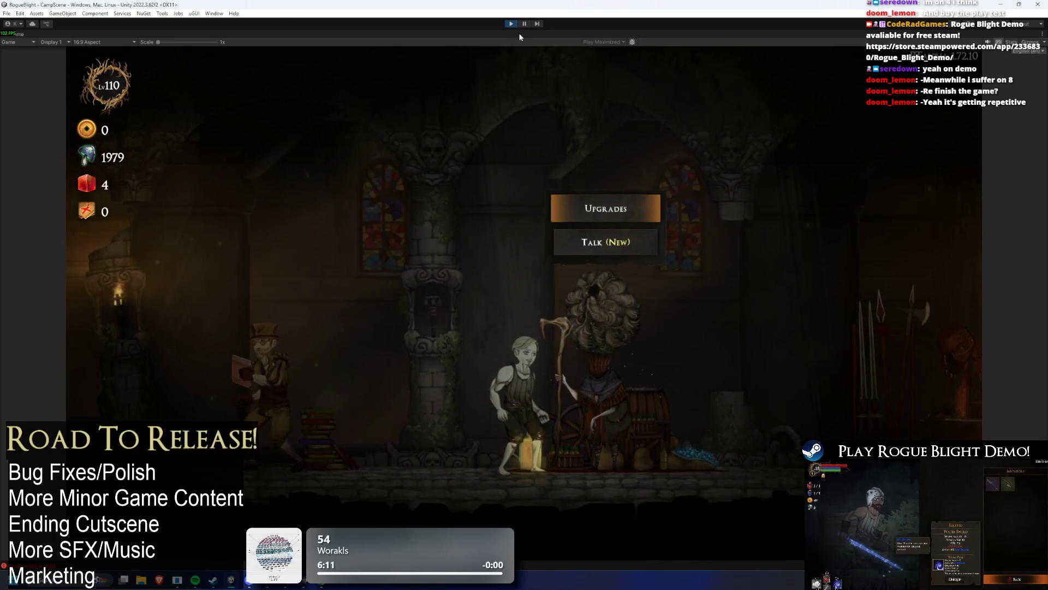
# Exit Play mode, search the Project for blessing assets and enlarge the Project panel.
pyautogui.click(512, 23)
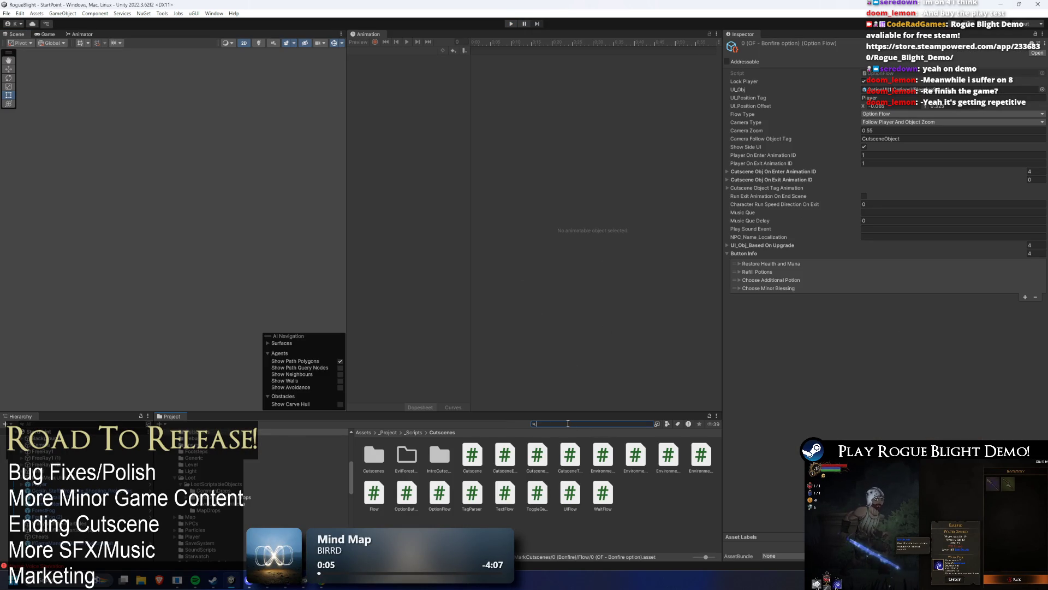
pyautogui.write('ig')
pyautogui.write('e')
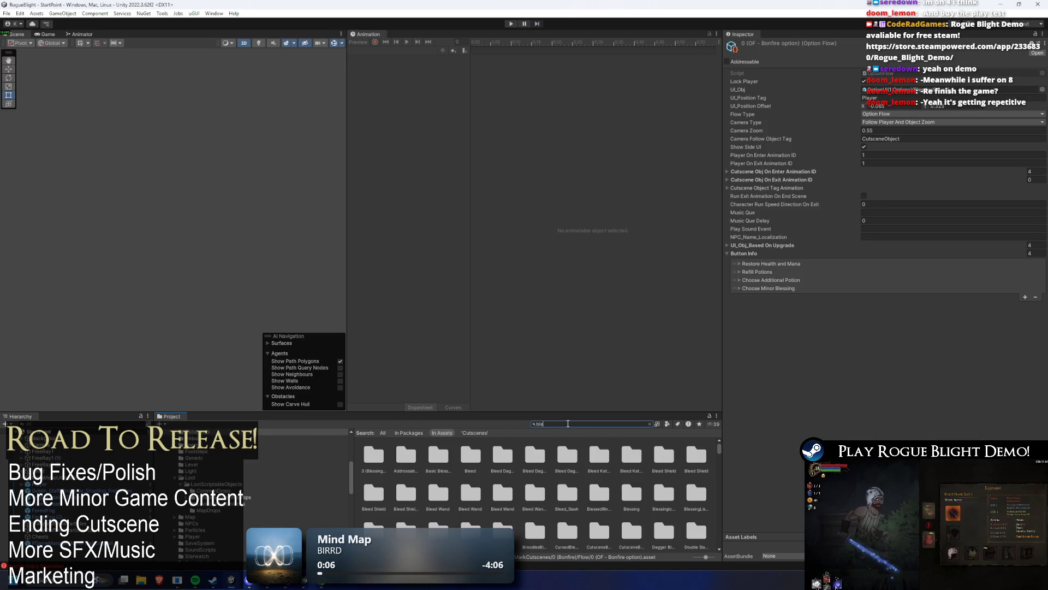
pyautogui.write('g')
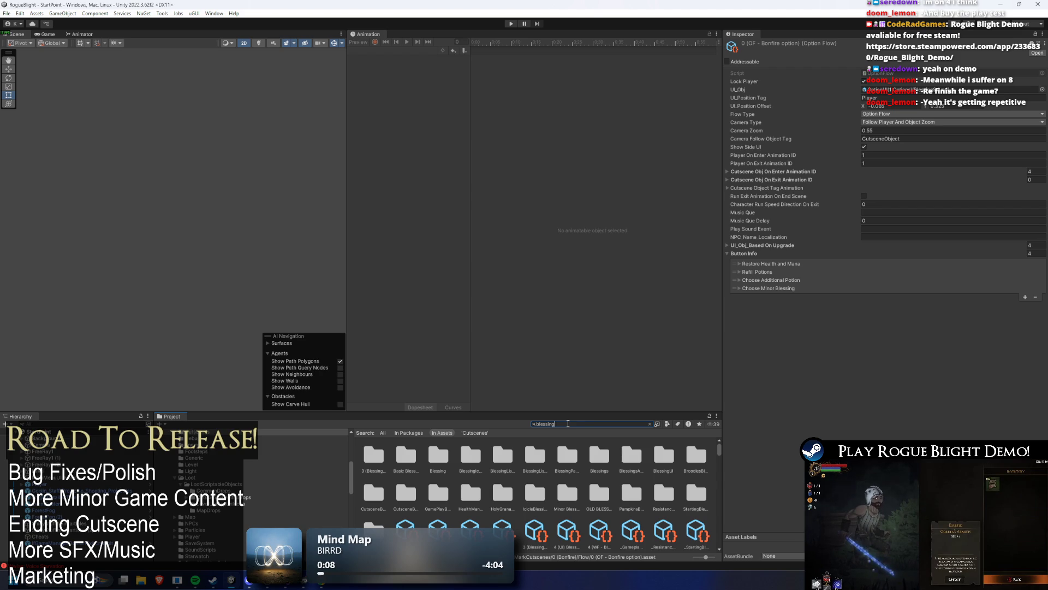
pyautogui.moveTo(587, 413); pyautogui.dragTo(584, 352)
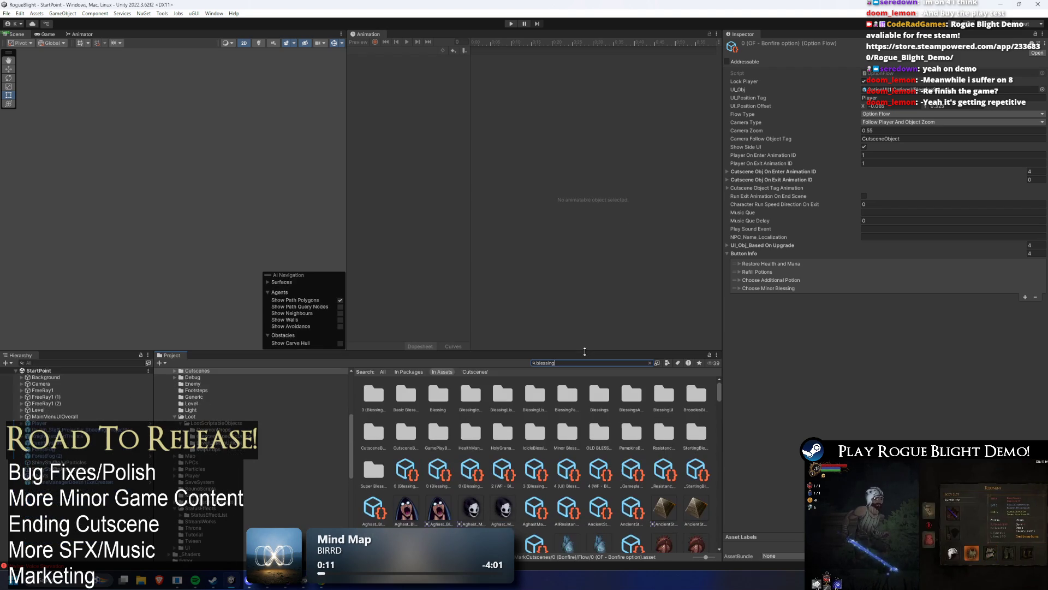
pyautogui.scroll(-3, 647, 424)
pyautogui.scroll(-1, 642, 423)
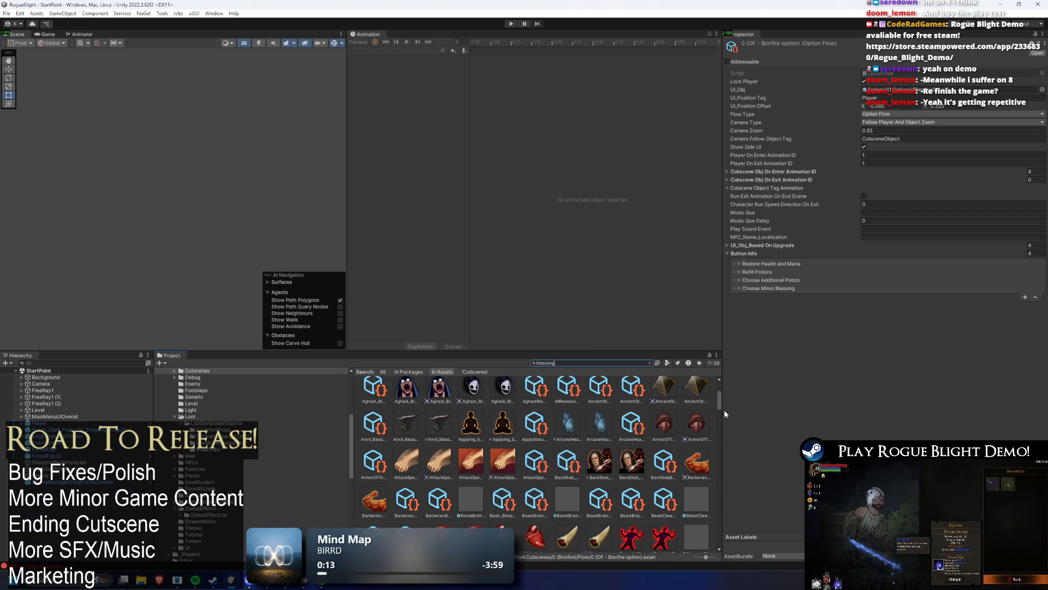
# Widen the asset view and inspect the 0 (Blessing Chest) cutscene asset.
pyautogui.moveTo(723, 409); pyautogui.dragTo(809, 400)
pyautogui.scroll(4, 808, 401)
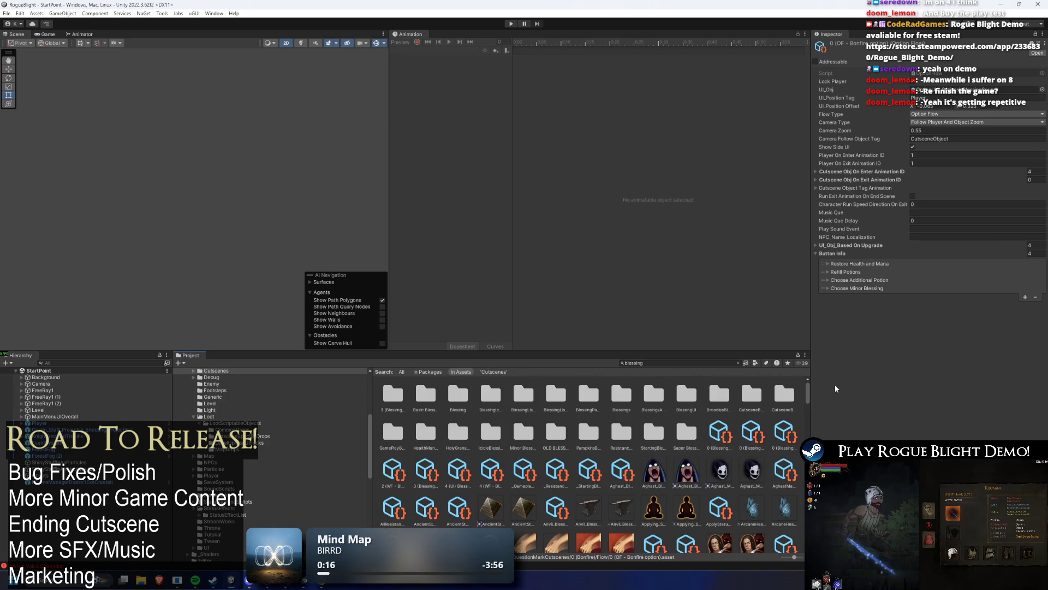
pyautogui.click(722, 435)
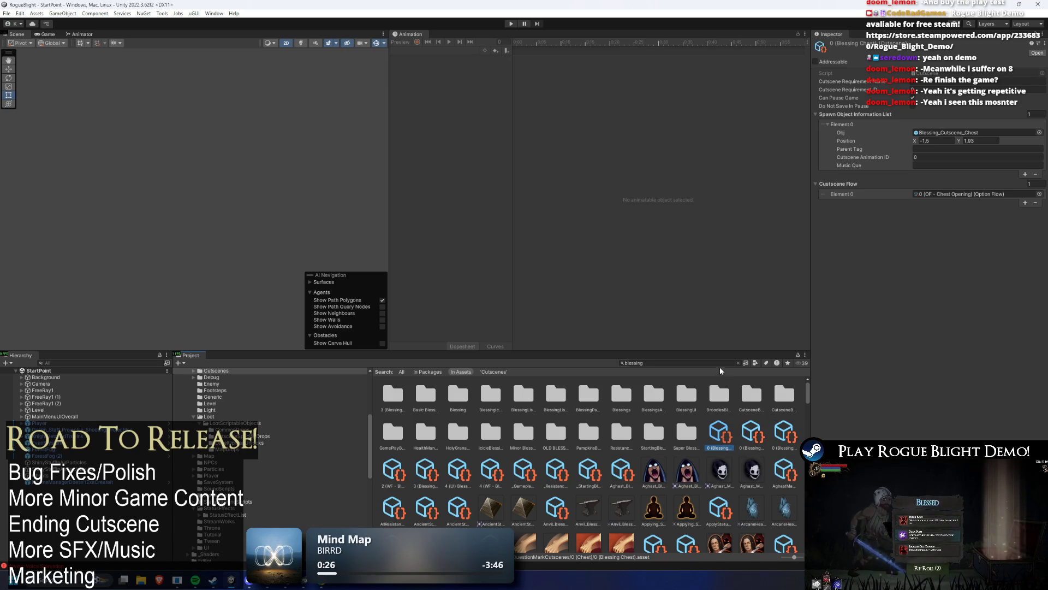
# Search the Project for 'gameplay' and inspect the Gameplay Blessings List asset.
pyautogui.click(658, 360)
pyautogui.write('gameplay')
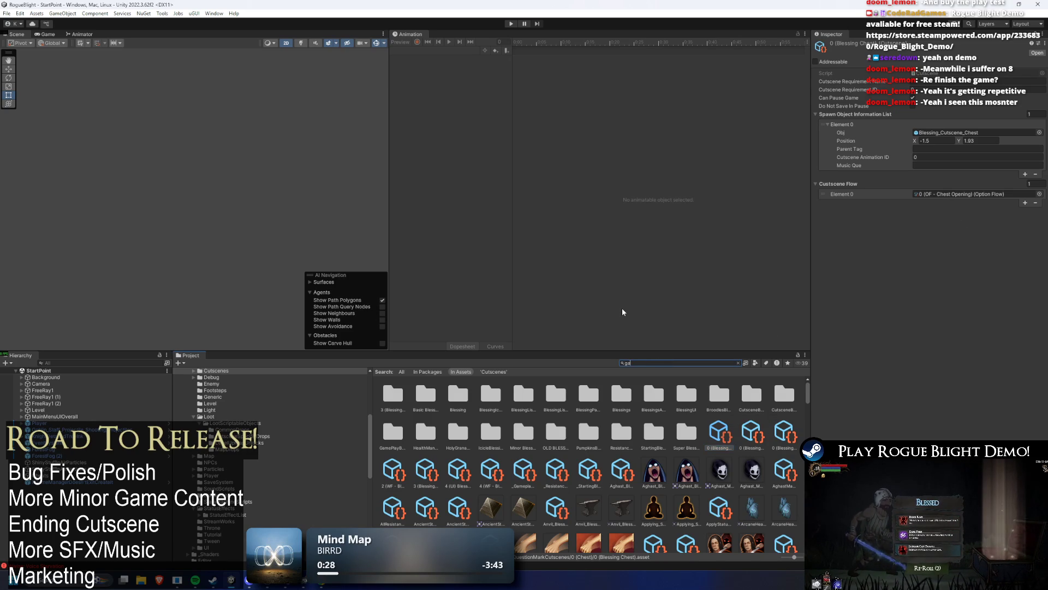
pyautogui.press('Down')
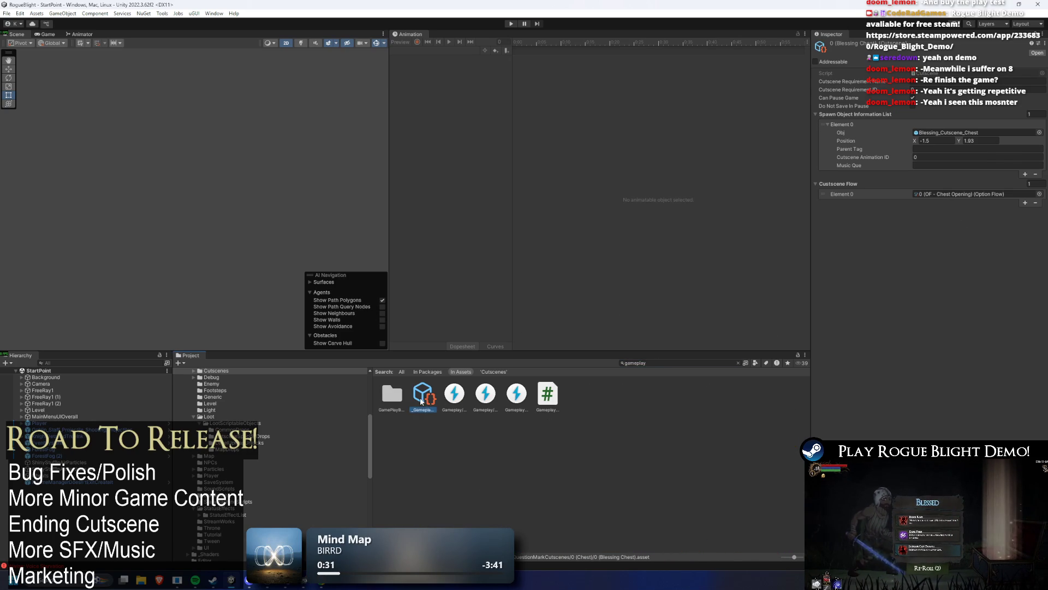
pyautogui.click(683, 365)
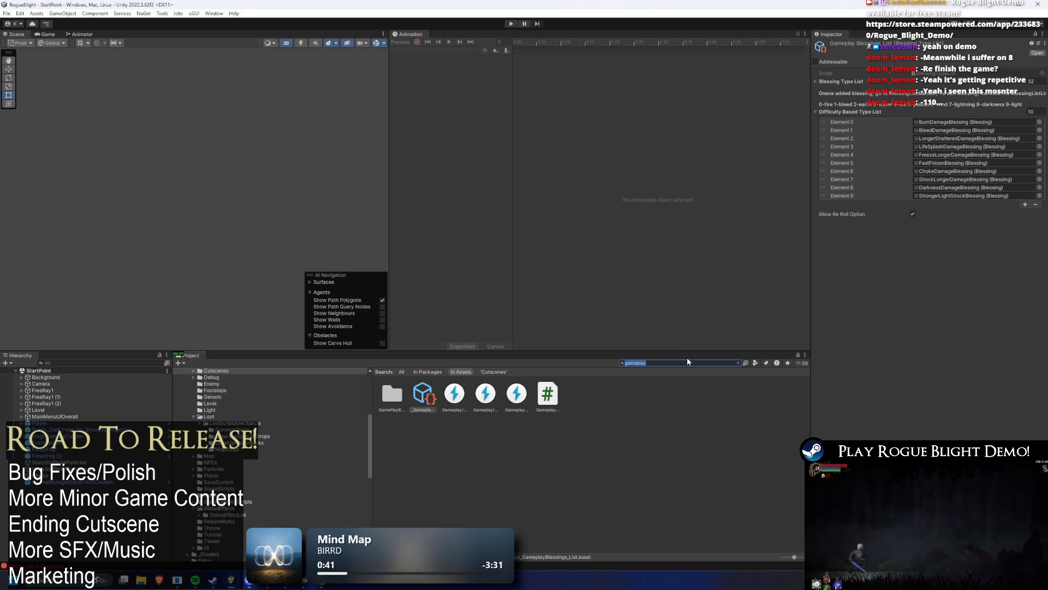
# Search '5x', select CH_BlessingChestNode, clear the search, then bring up Visual Studio's TODO notes.
pyautogui.write('5x')
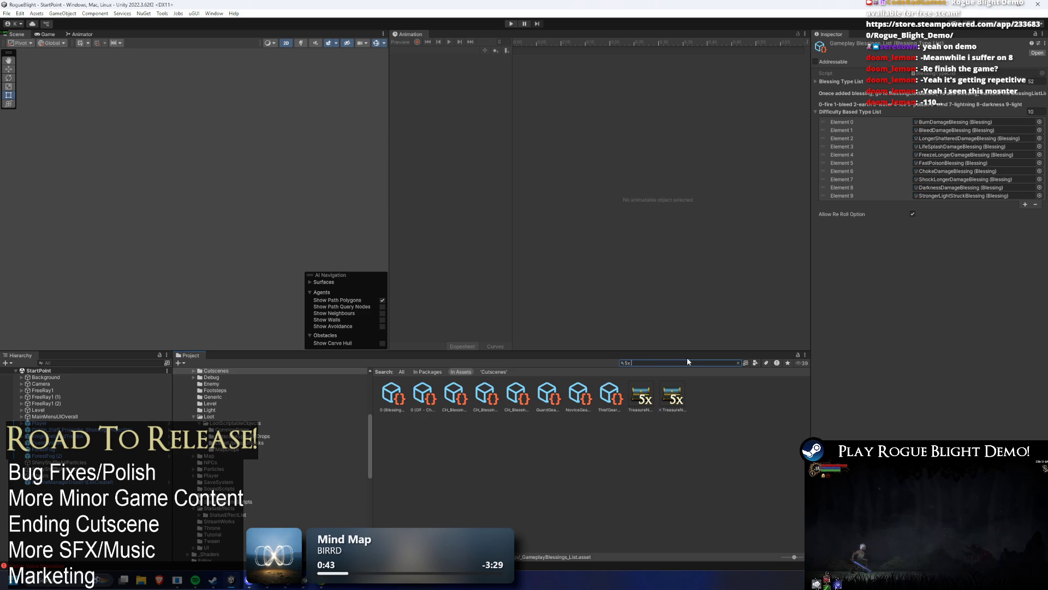
pyautogui.click(540, 409)
pyautogui.press('Right')
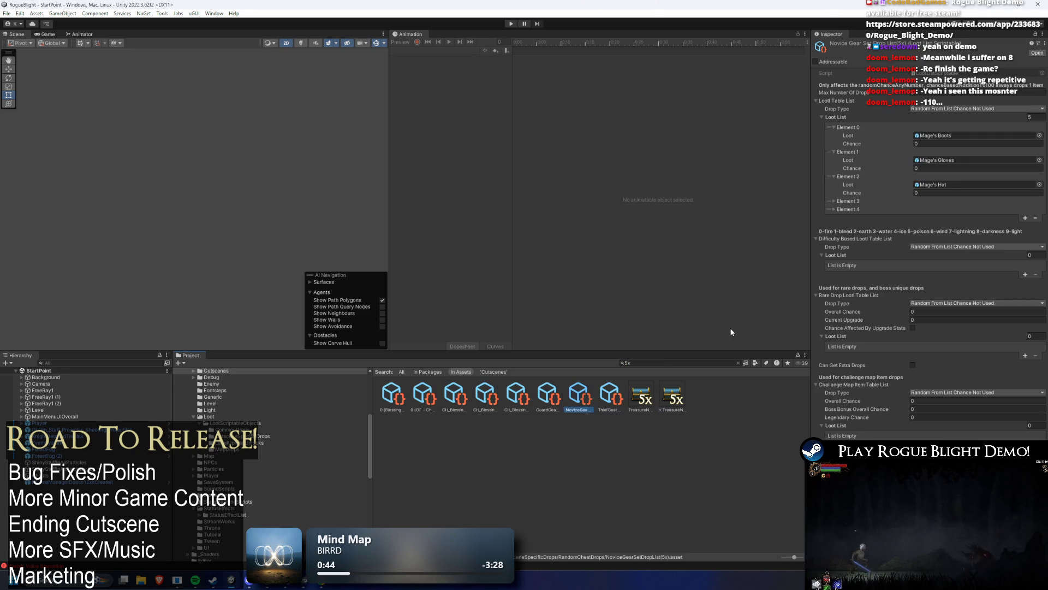
pyautogui.press('Left')
pyautogui.press('Left')
pyautogui.press('Left')
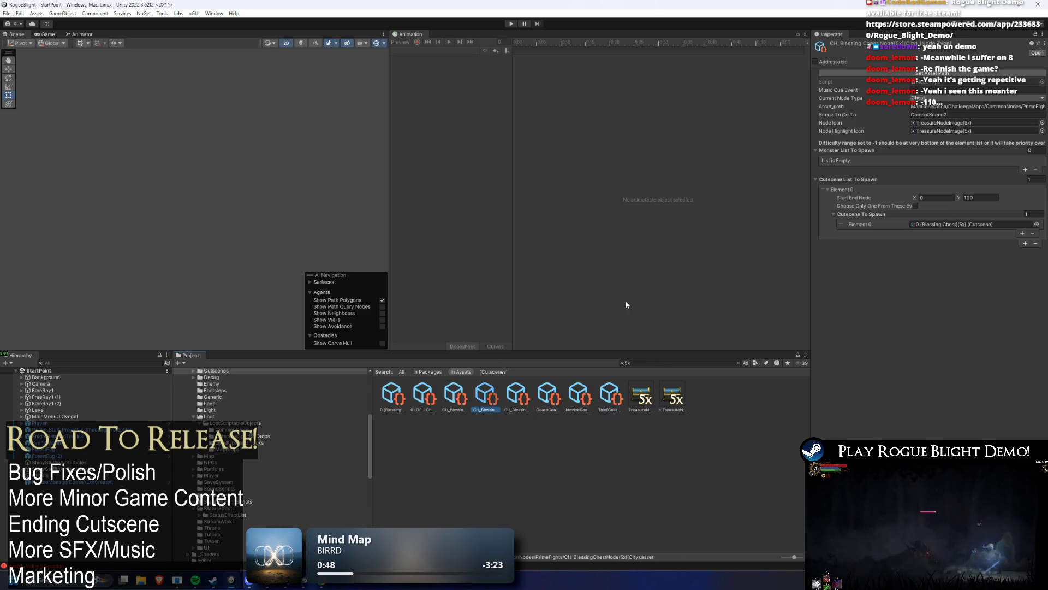
pyautogui.click(661, 362)
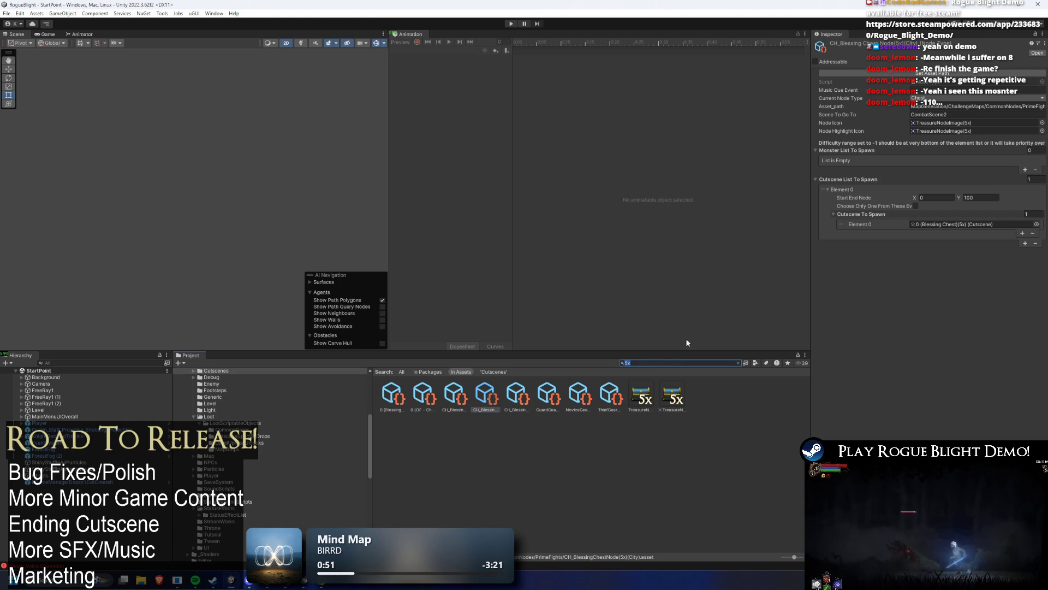
pyautogui.press('BackSpace')
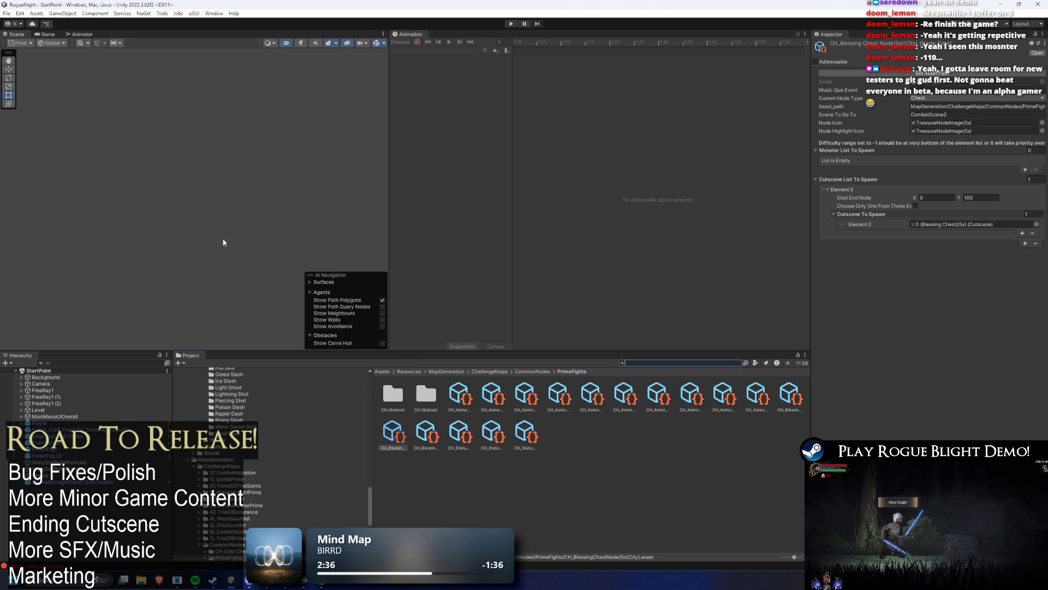
pyautogui.click(296, 585)
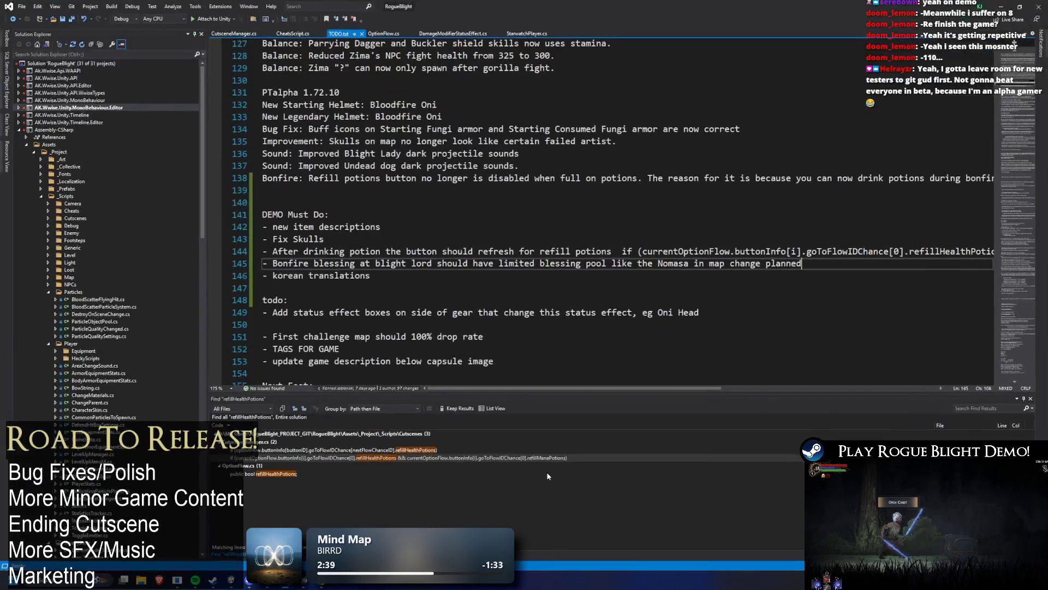
# Minimize Visual Studio to return to the blessing chest node in Unity.
pyautogui.click(1004, 7)
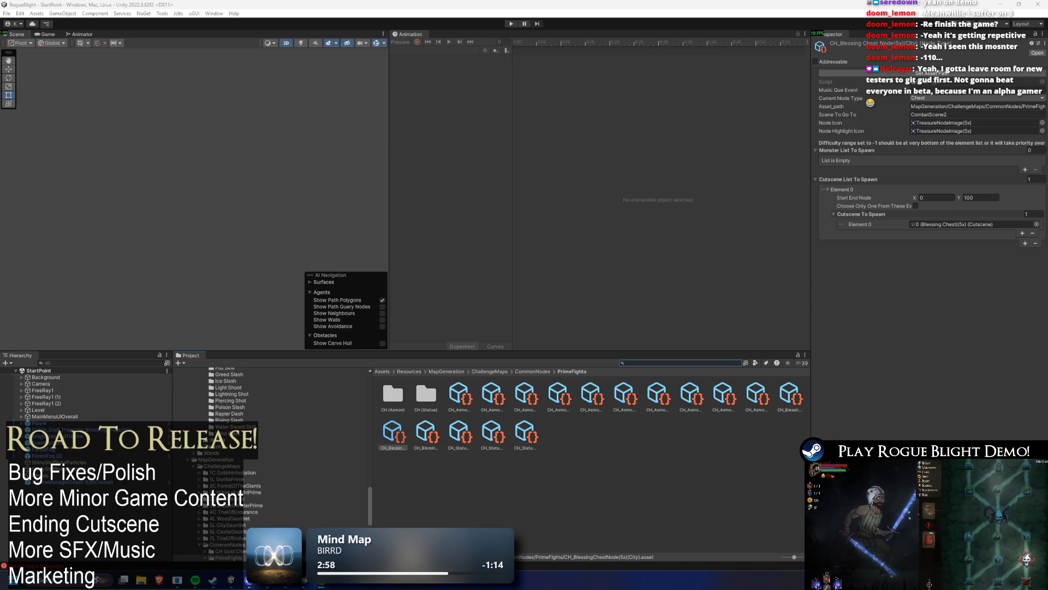
# Switch to the X browser window, maximize it and rewind the dragon video.
pyautogui.hotkey('alt', 'Tab')
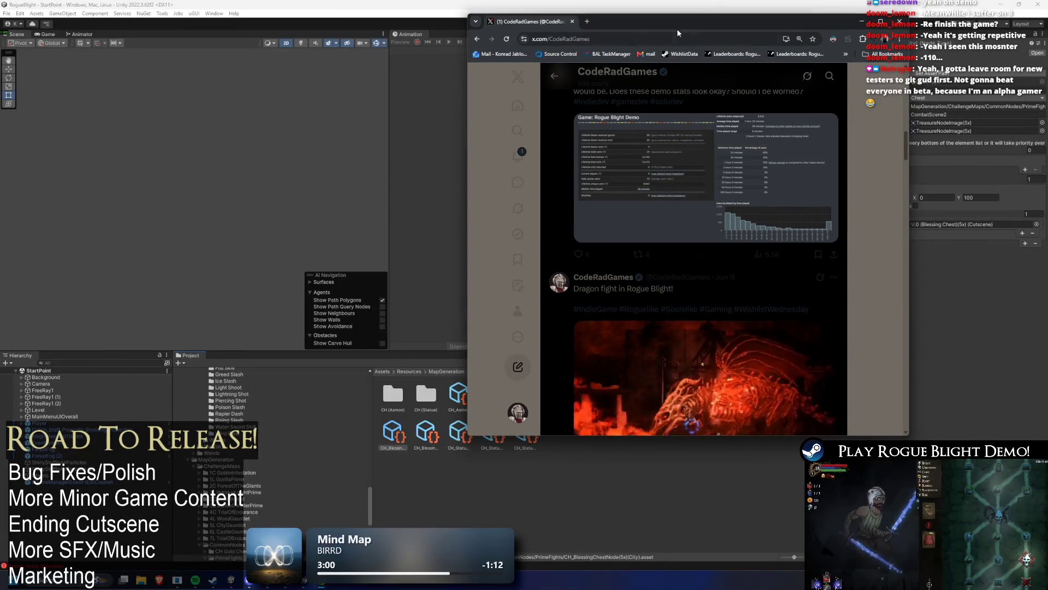
pyautogui.moveTo(677, 29); pyautogui.dragTo(393, 63)
pyautogui.scroll(-2, 477, 357)
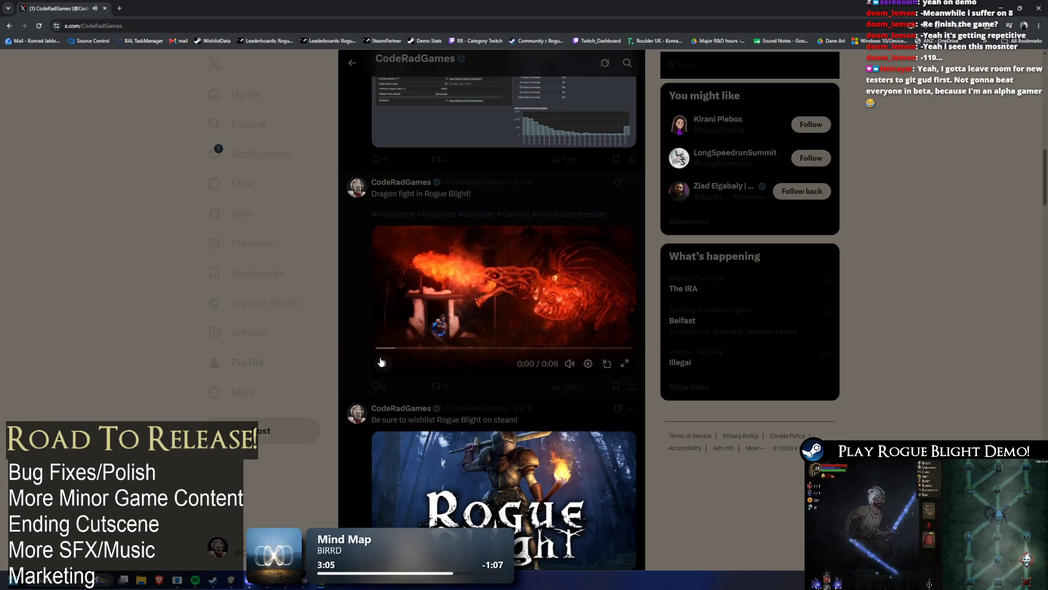
pyautogui.moveTo(411, 356); pyautogui.dragTo(381, 357)
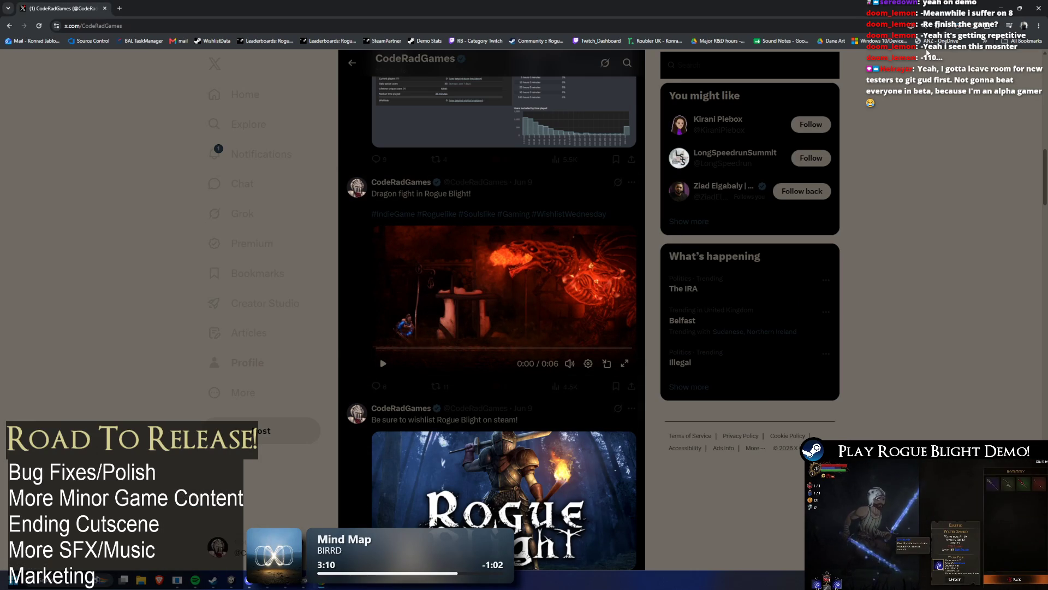
# Turn off Dark Reader dimming, adjust the volume and watch the dragon video full screen.
pyautogui.click(958, 26)
pyautogui.click(942, 60)
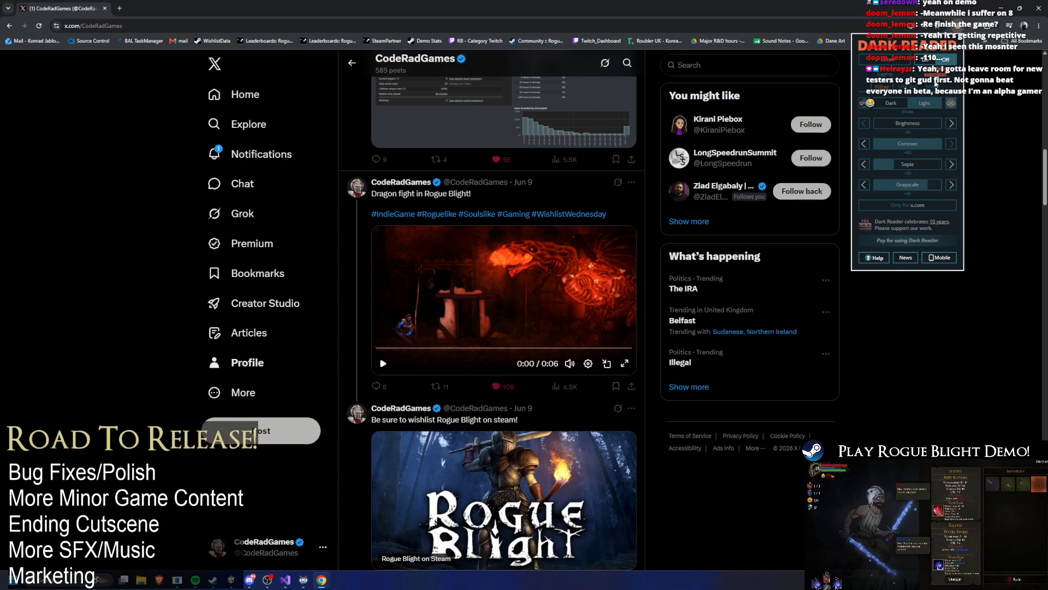
pyautogui.click(573, 334)
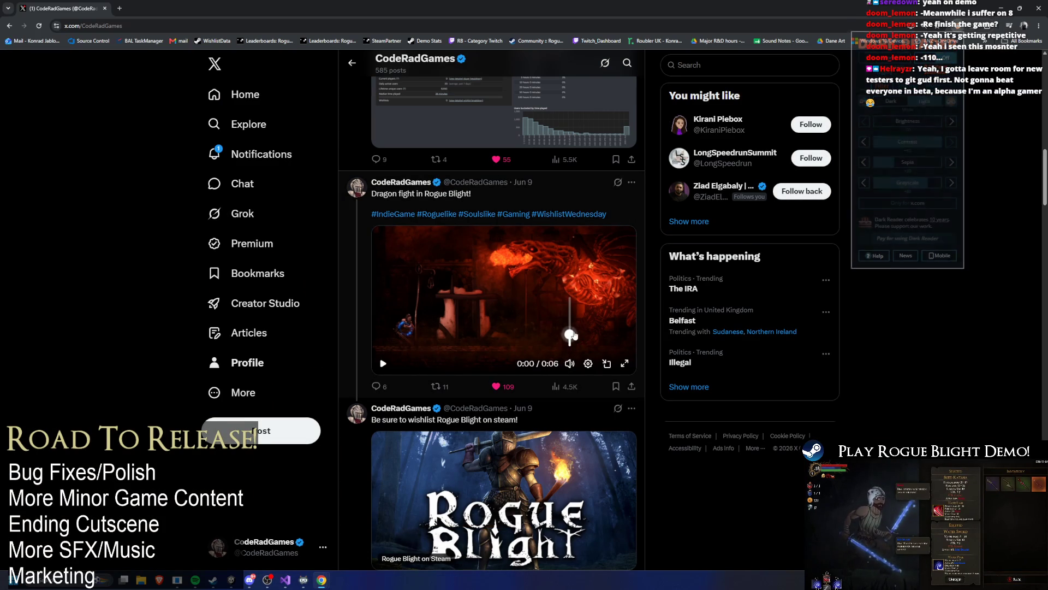
pyautogui.click(625, 363)
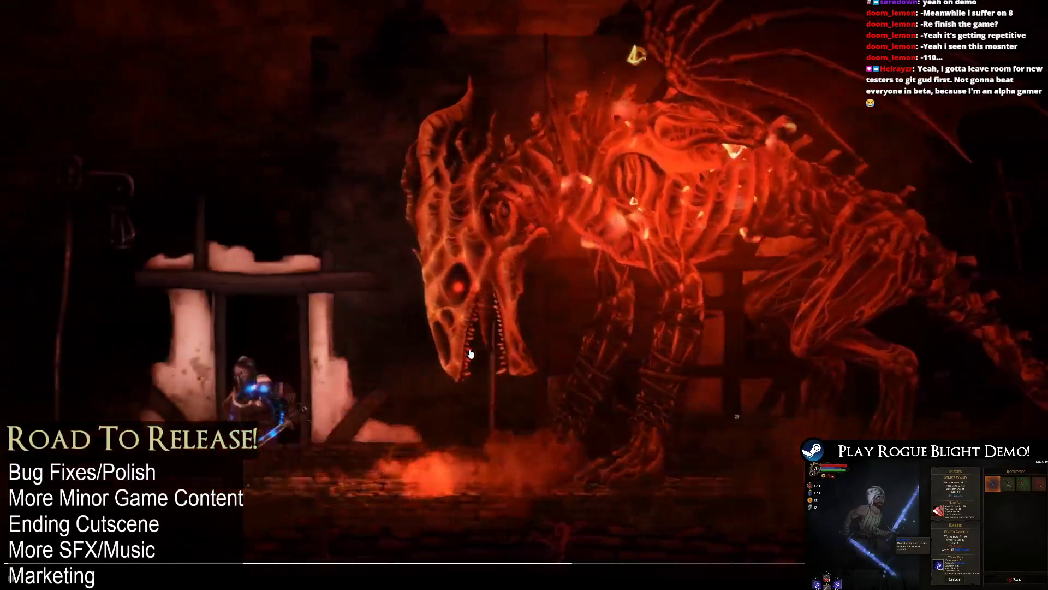
pyautogui.press('Escape')
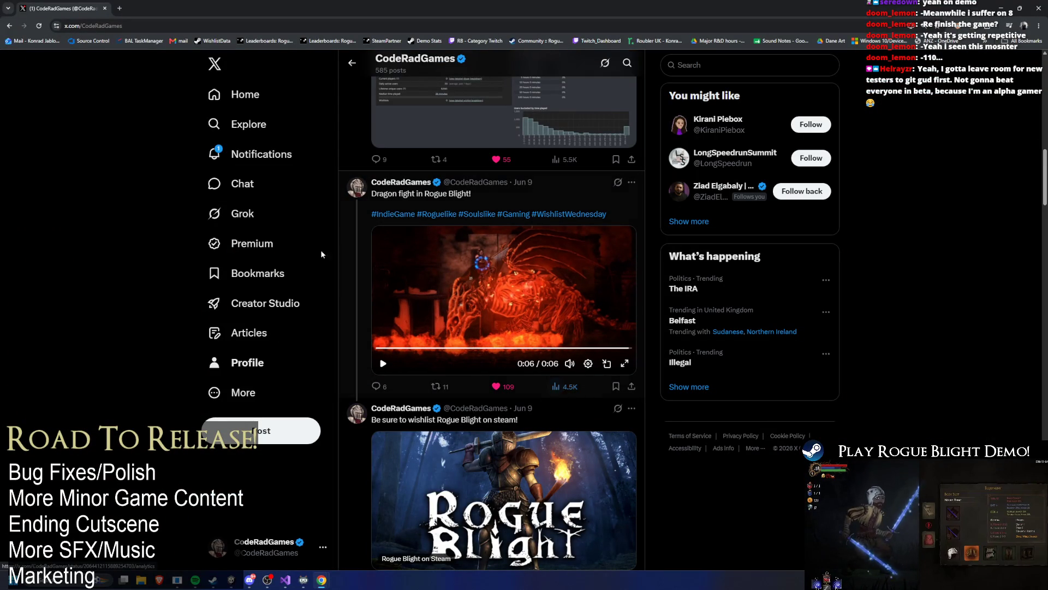
# Check the newest notification's post, then return to the home feed.
pyautogui.click(281, 165)
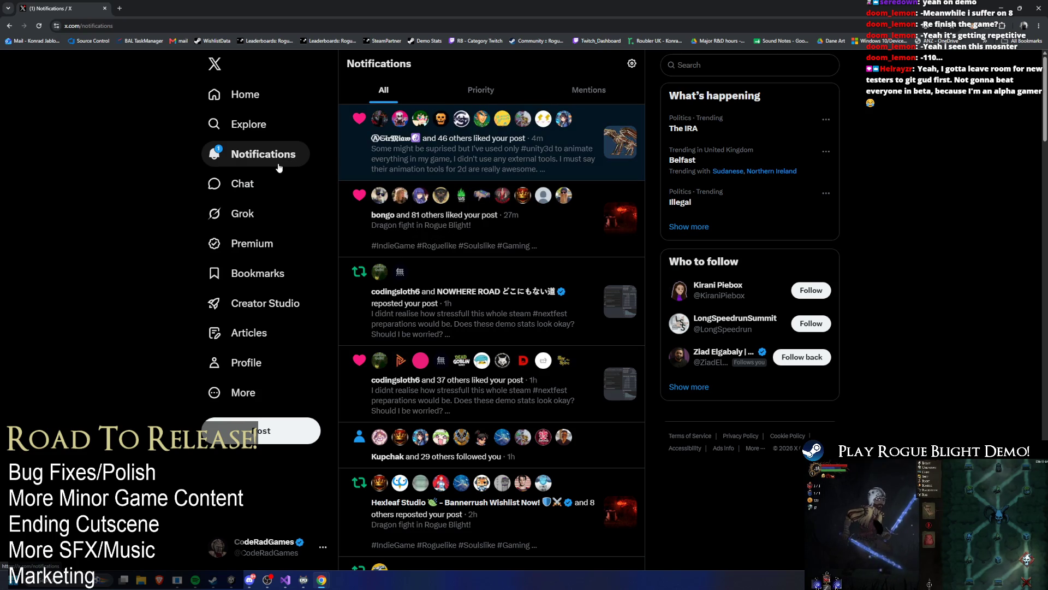
pyautogui.click(600, 132)
pyautogui.hotkey('alt', 'Left')
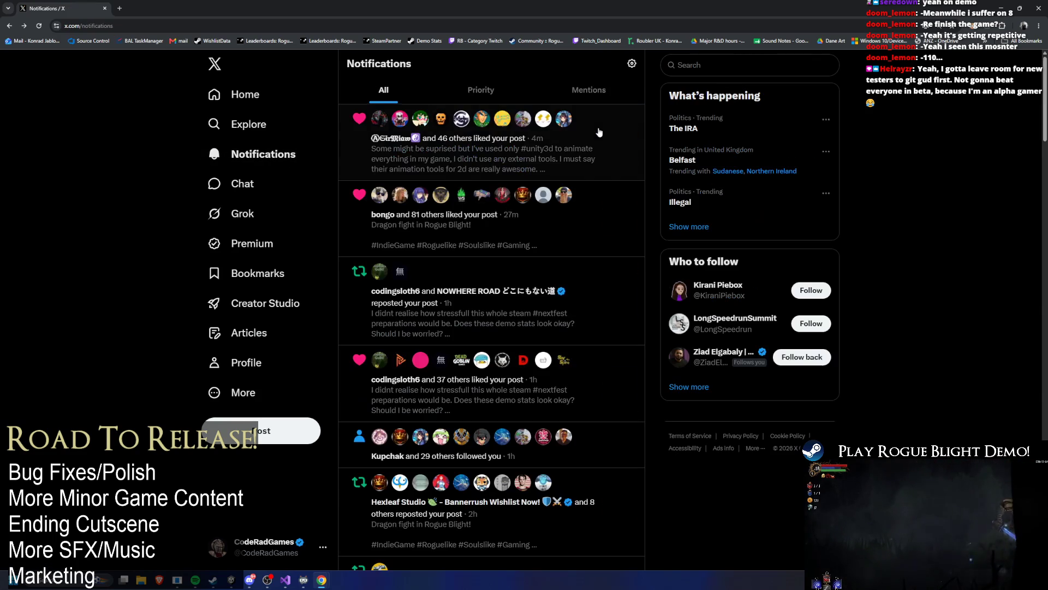
pyautogui.click(235, 95)
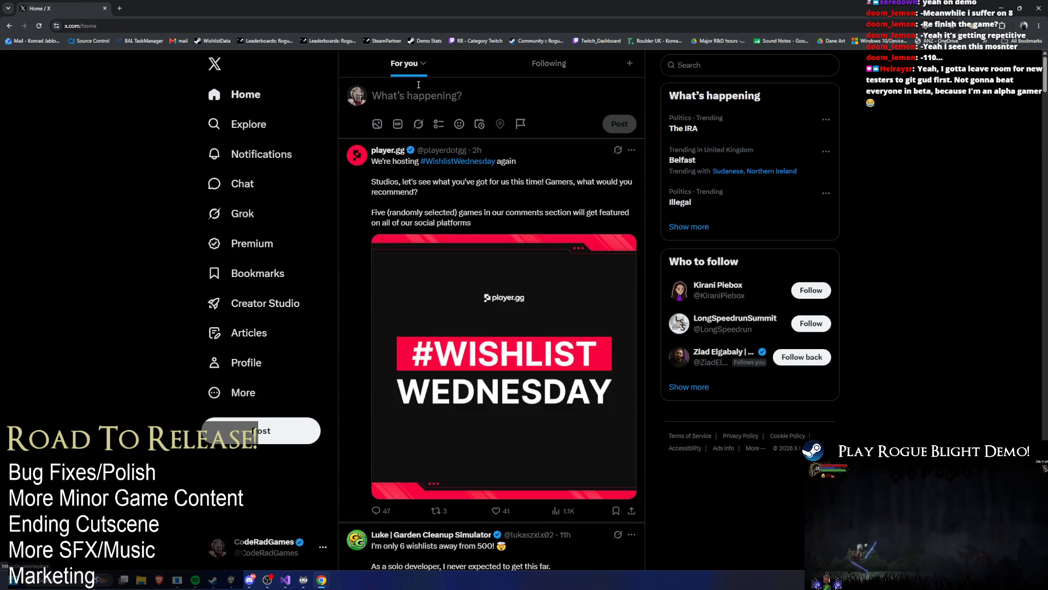
# Browse the CodeRadGames profile timeline of Rogue Blight posts, then switch back to Unity.
pyautogui.click(246, 363)
pyautogui.scroll(-5, 686, 182)
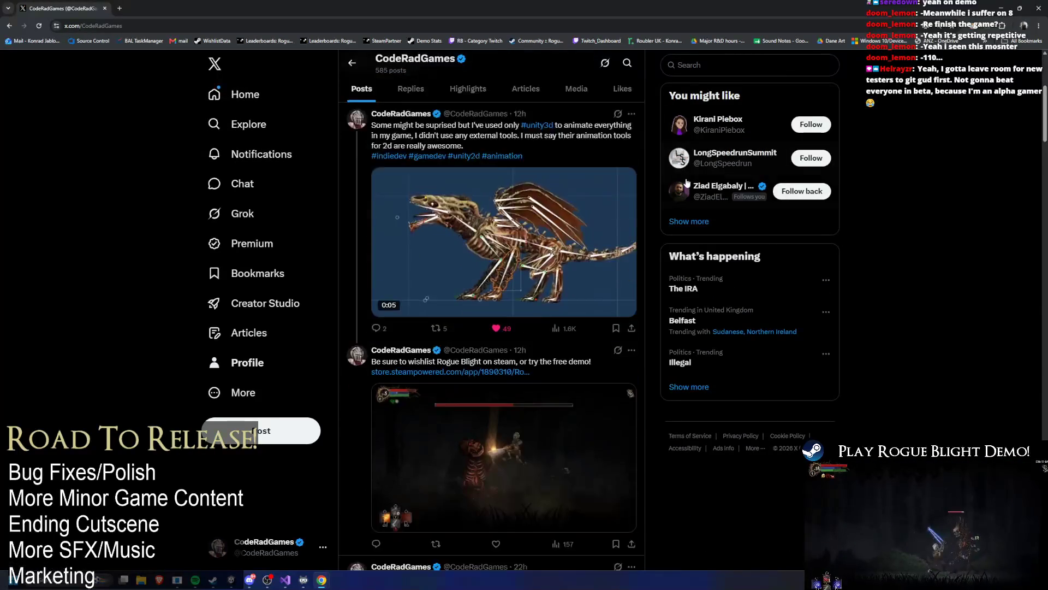
pyautogui.scroll(-1, 572, 278)
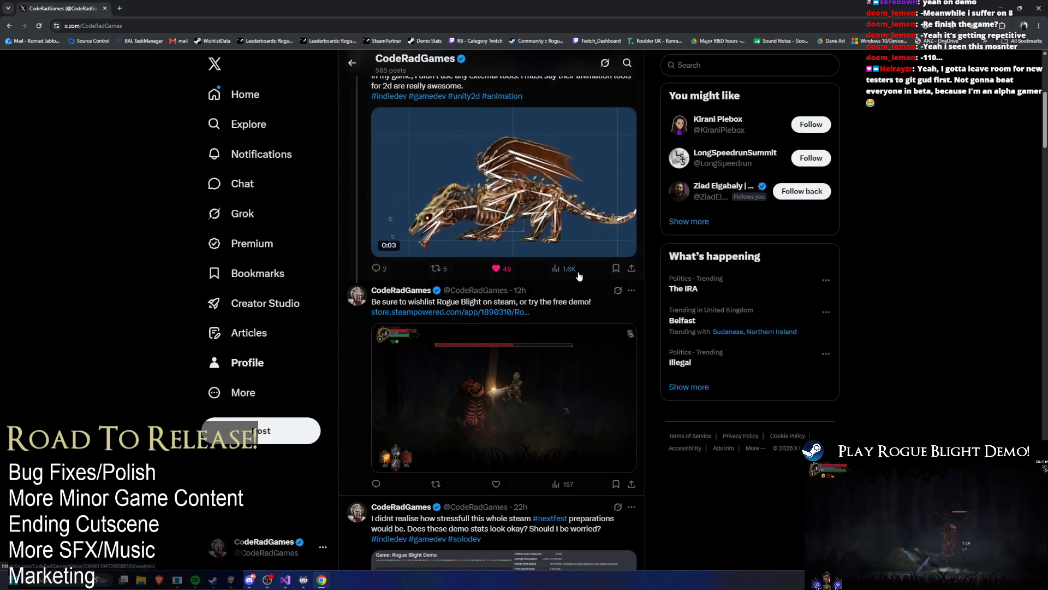
pyautogui.scroll(1, 572, 271)
pyautogui.scroll(-8, 572, 268)
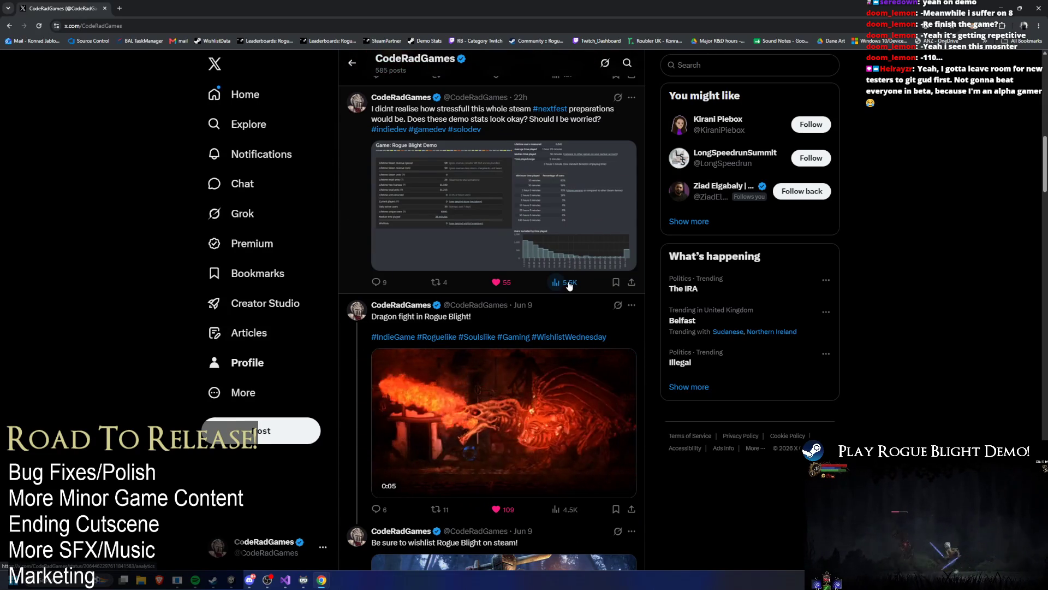
pyautogui.scroll(-4, 560, 290)
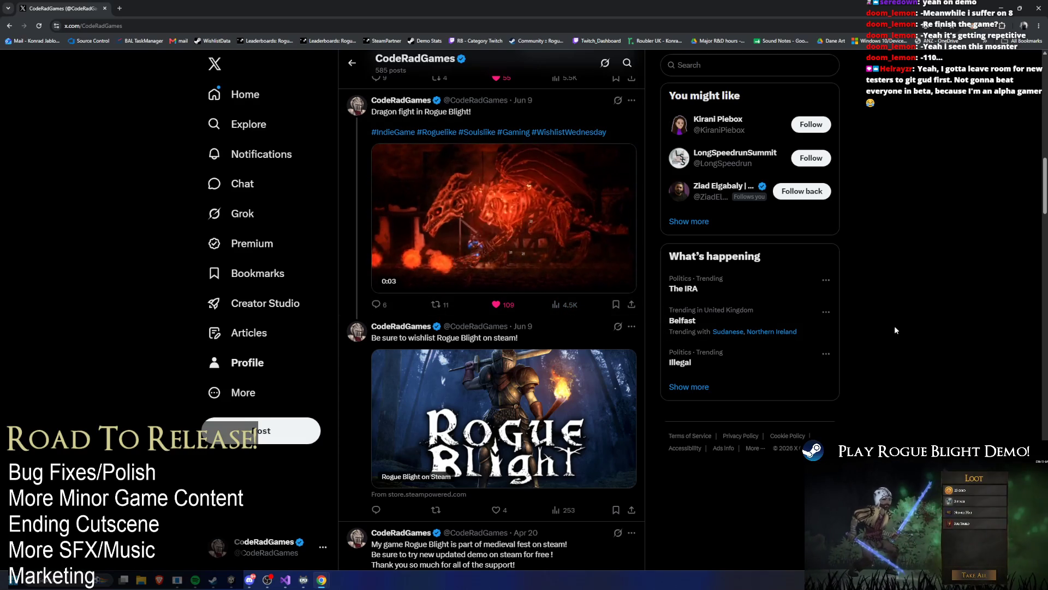
pyautogui.scroll(-1, 904, 354)
pyautogui.scroll(3, 923, 328)
pyautogui.scroll(15, 932, 288)
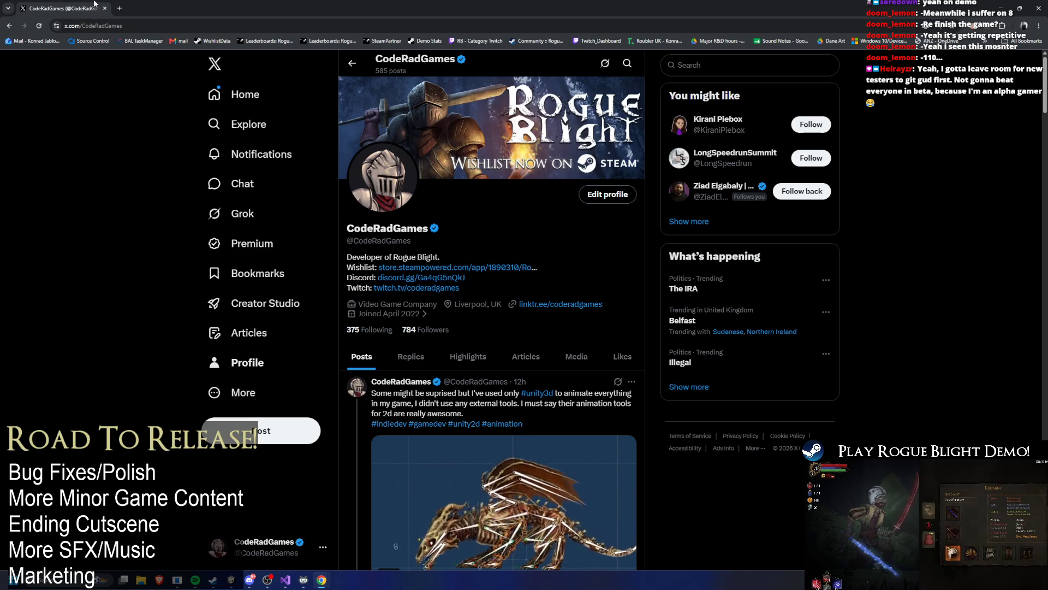
pyautogui.hotkey('alt', 'Tab')
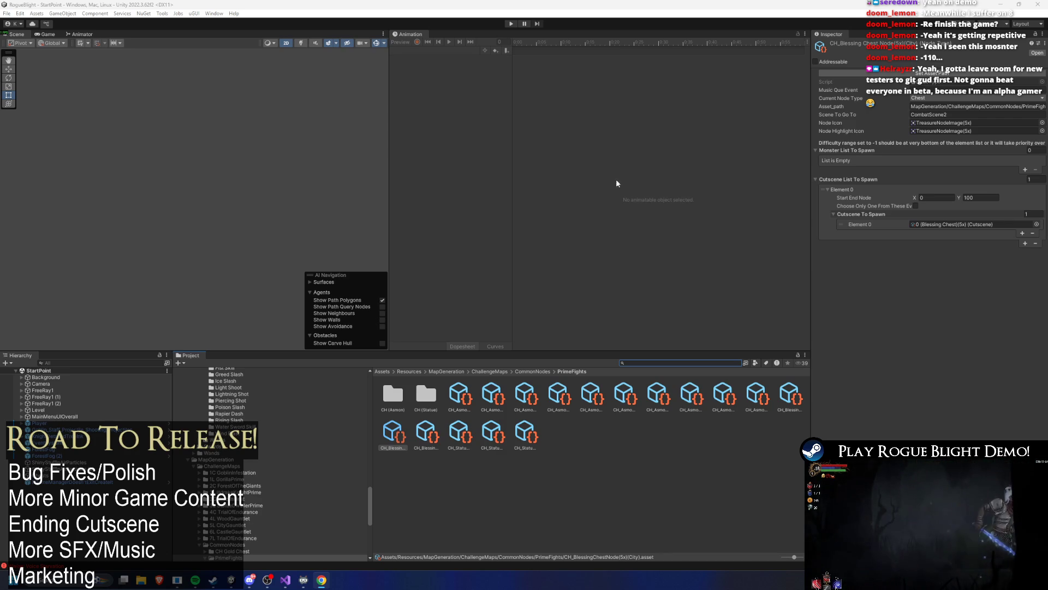
# Review CH_BlessingChestNode in the Inspector, then launch Unity Hub via Windows search.
pyautogui.moveTo(196, 578)
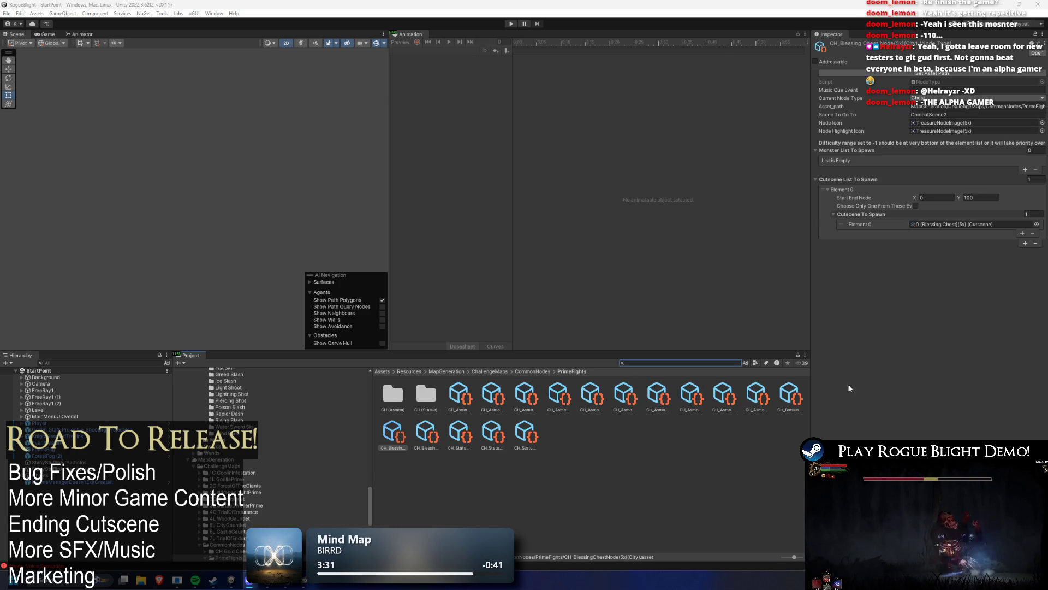
pyautogui.click(906, 73)
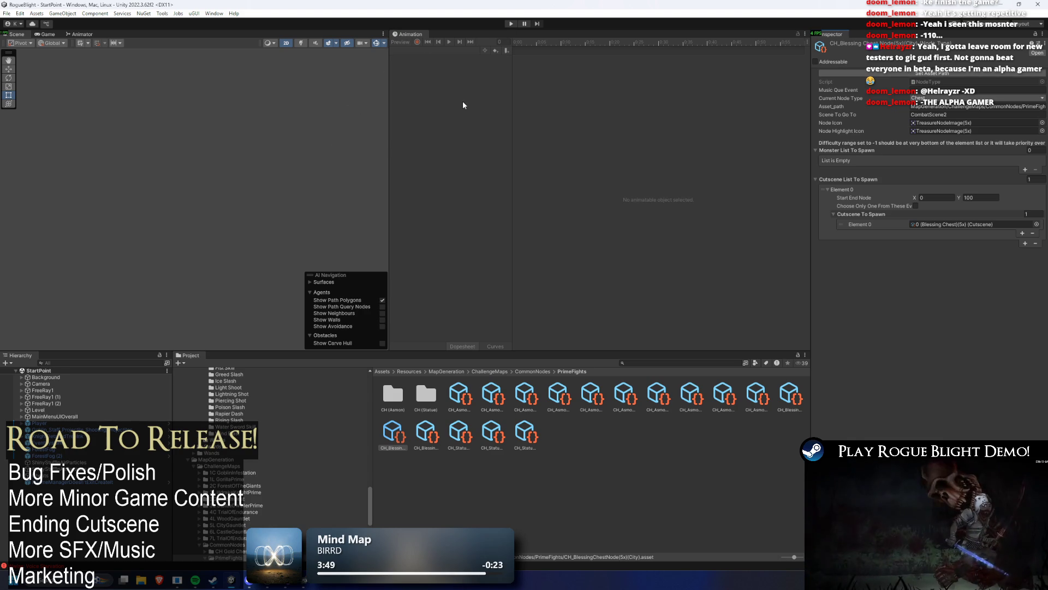
pyautogui.press('super')
pyautogui.press('super')
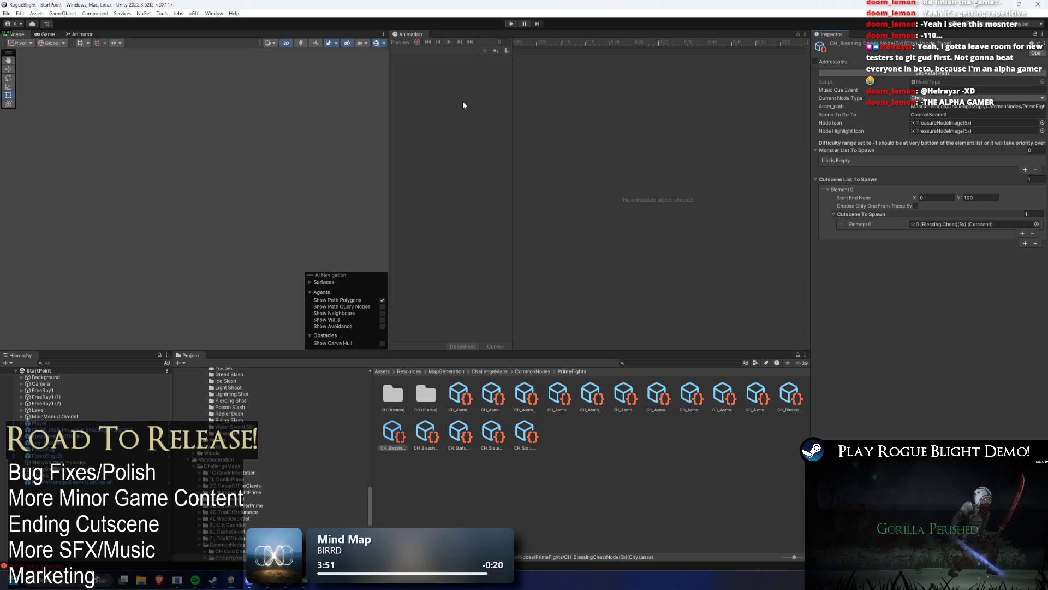
pyautogui.press('super')
pyautogui.write('unity hub')
pyautogui.press('Return')
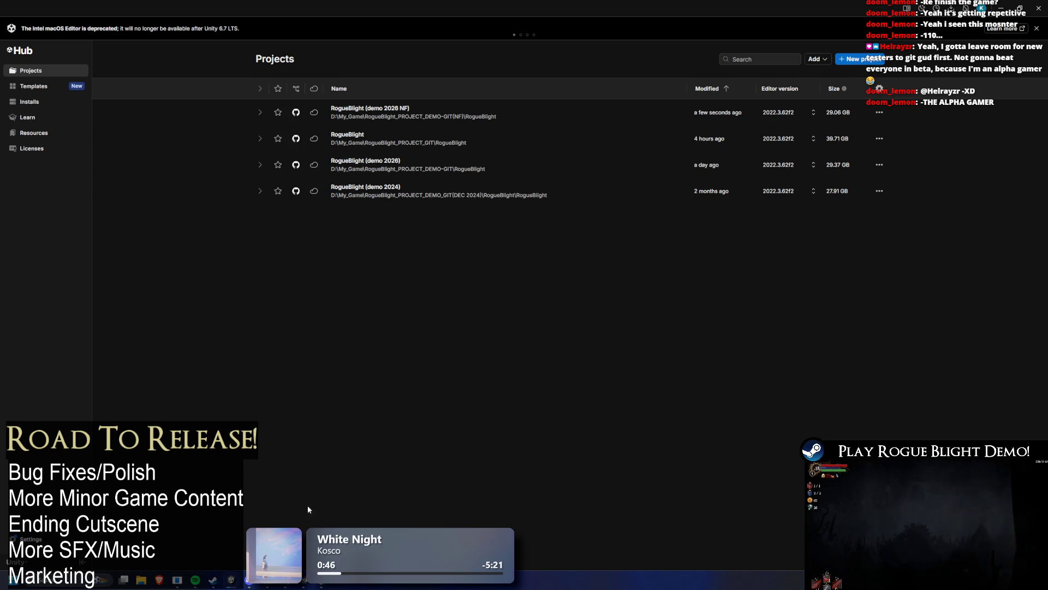
# Return to the RogueBlight - StartPoint editor window from the Unity taskbar preview.
pyautogui.moveTo(239, 587)
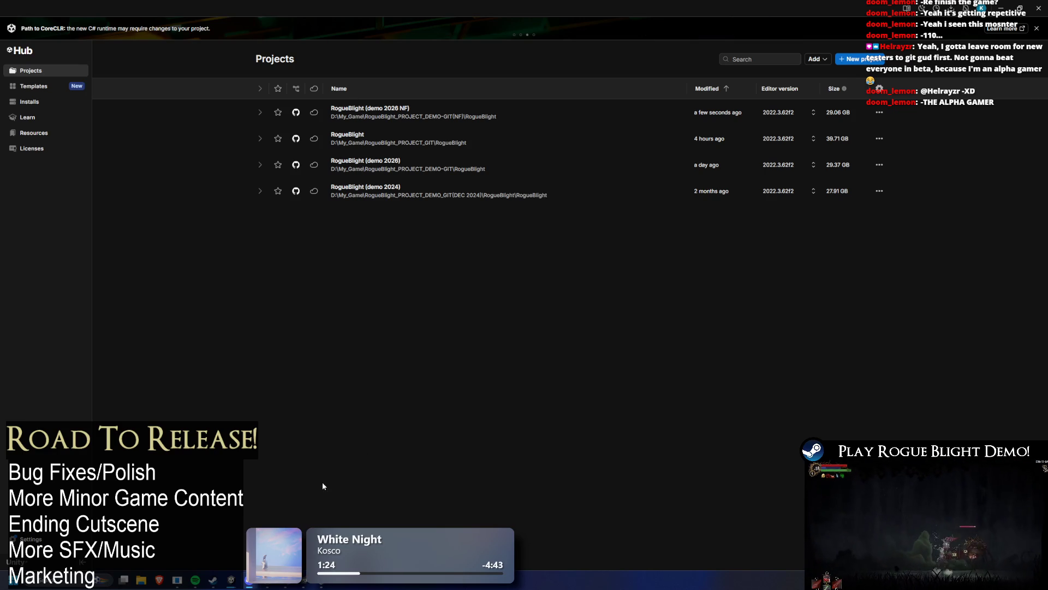
pyautogui.moveTo(231, 583)
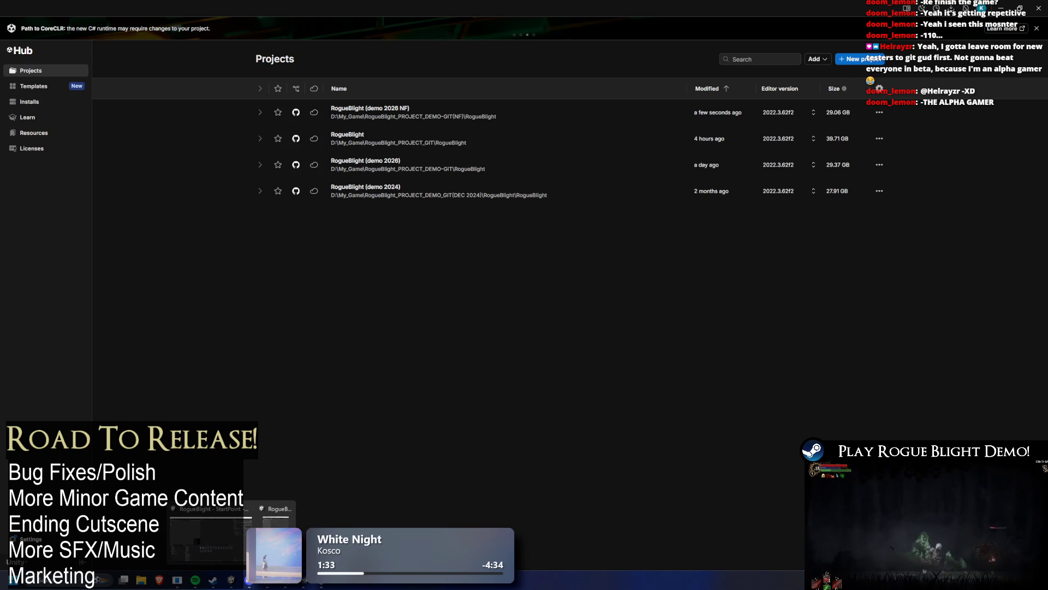
pyautogui.click(210, 532)
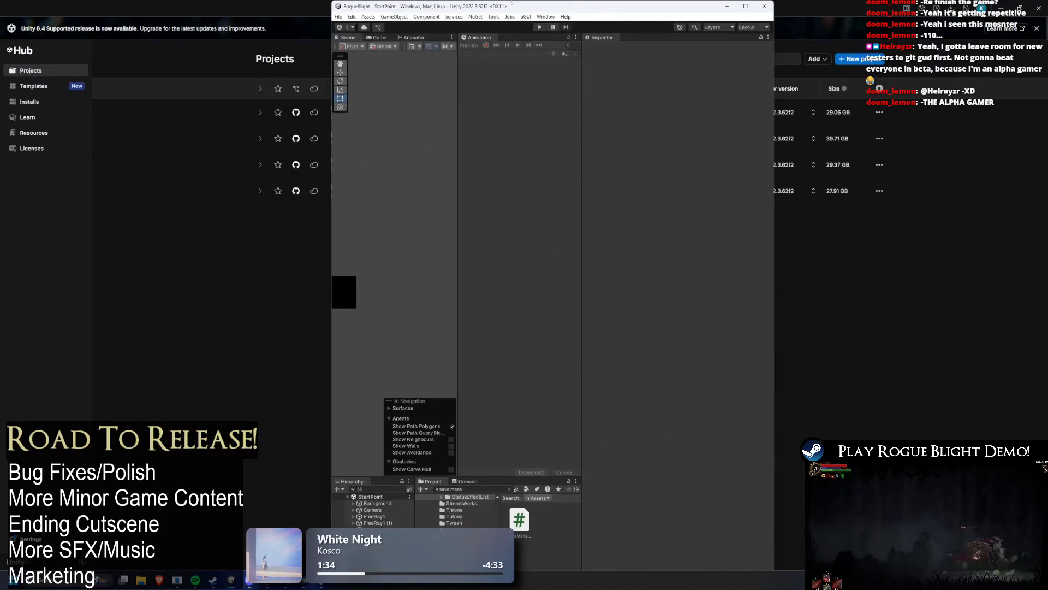
# Maximize the editor, search the Project for 'skull' then 'node', and widen the asset panels.
pyautogui.doubleClick(511, 3)
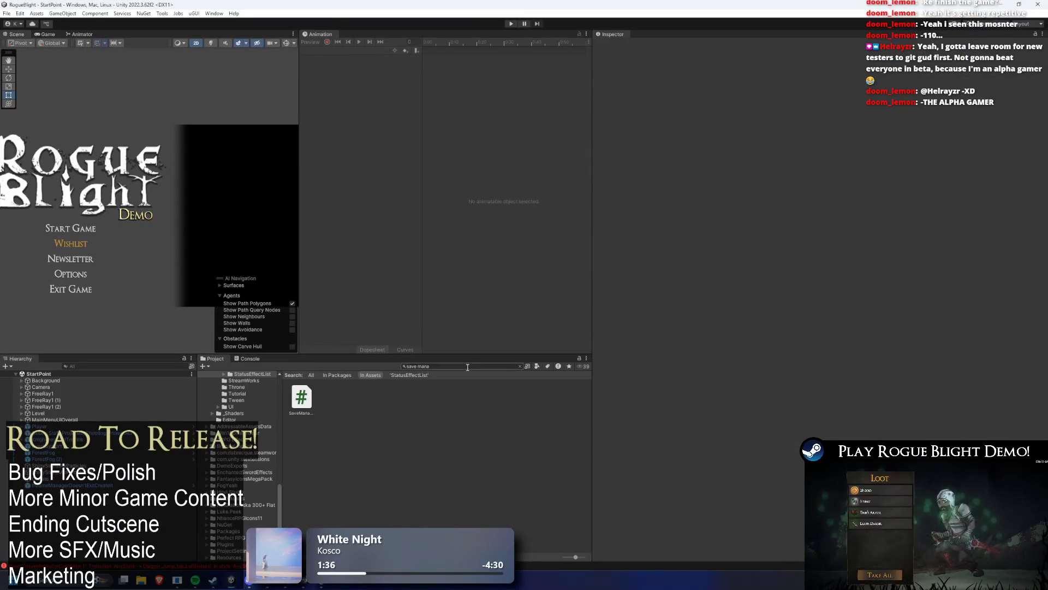
pyautogui.write('ski')
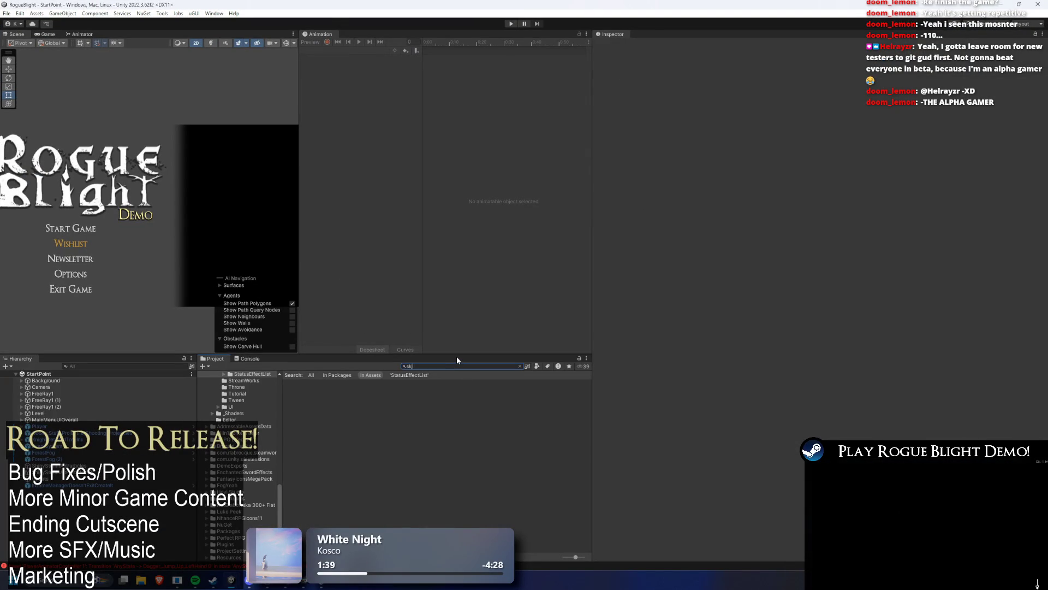
pyautogui.hotkey('ctrl', 'a')
pyautogui.write('sku')
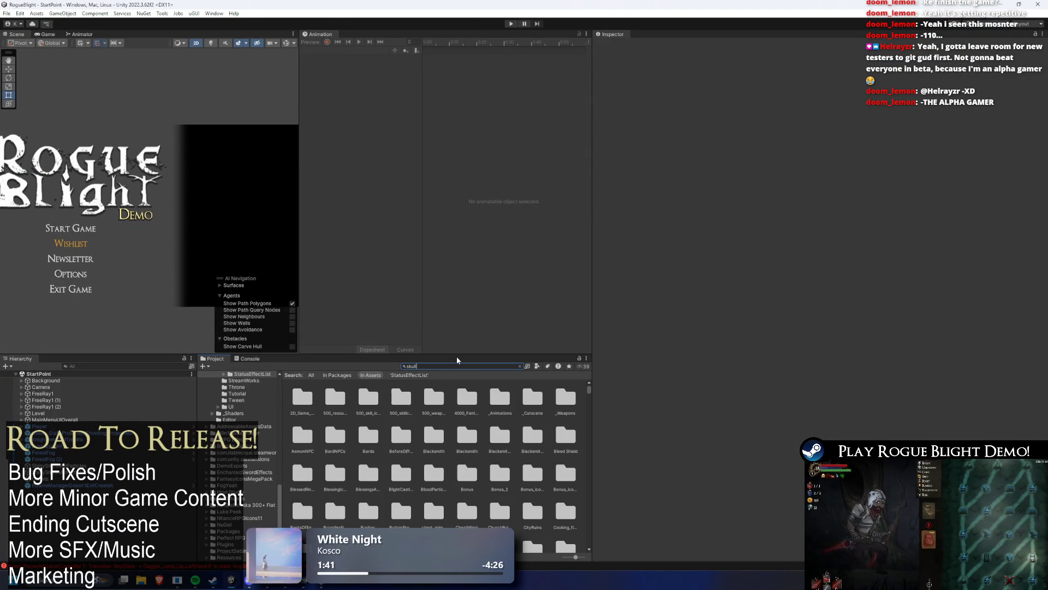
pyautogui.write('ll')
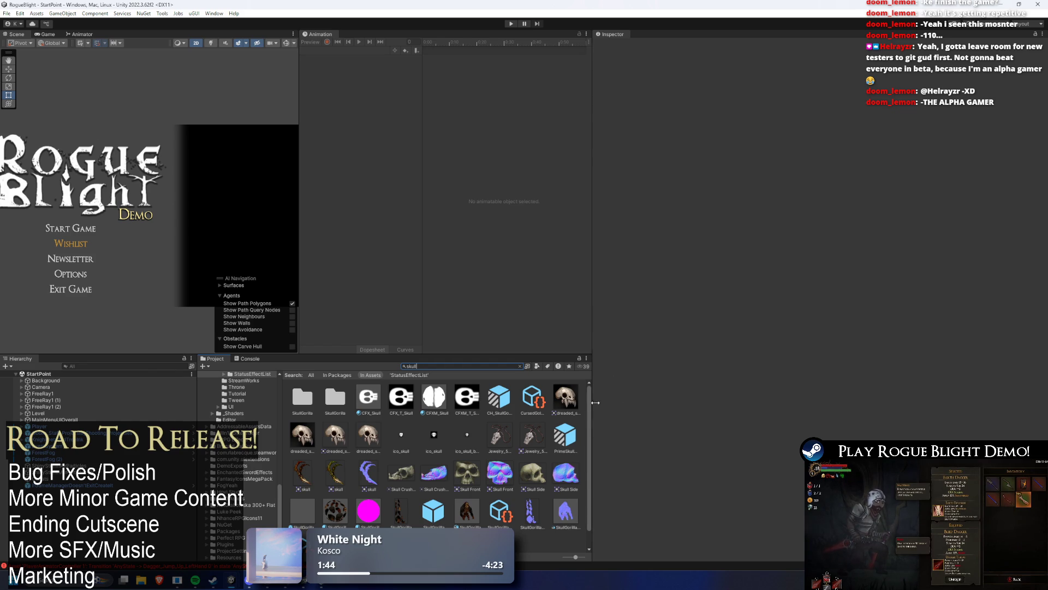
pyautogui.moveTo(595, 402); pyautogui.dragTo(819, 402)
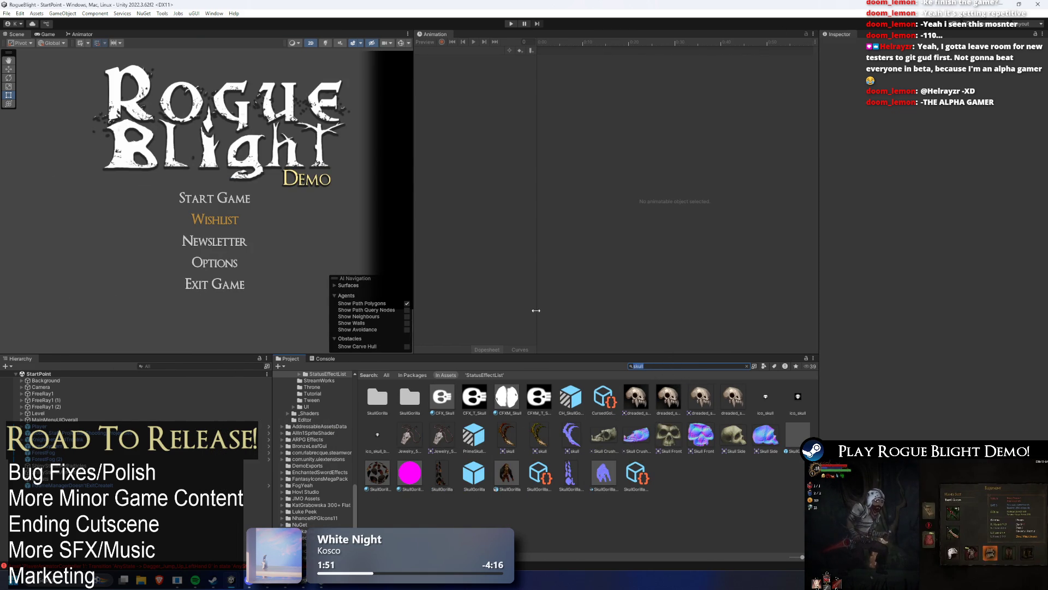
pyautogui.write('node')
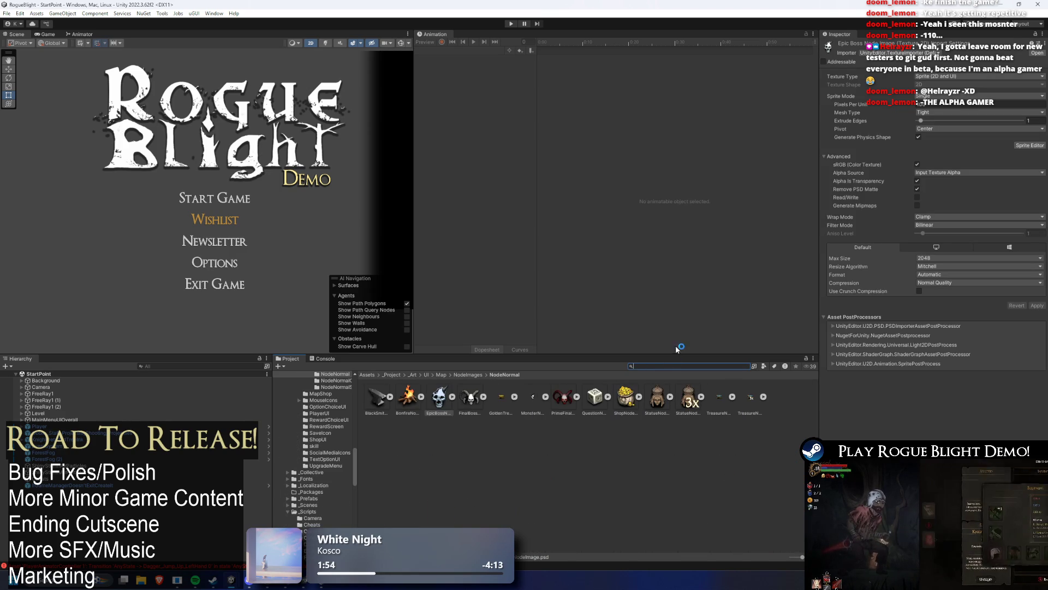
# Show EpicBossNodeImage.psd in File Explorer and move that window aside.
pyautogui.rightClick(447, 394)
pyautogui.click(515, 126)
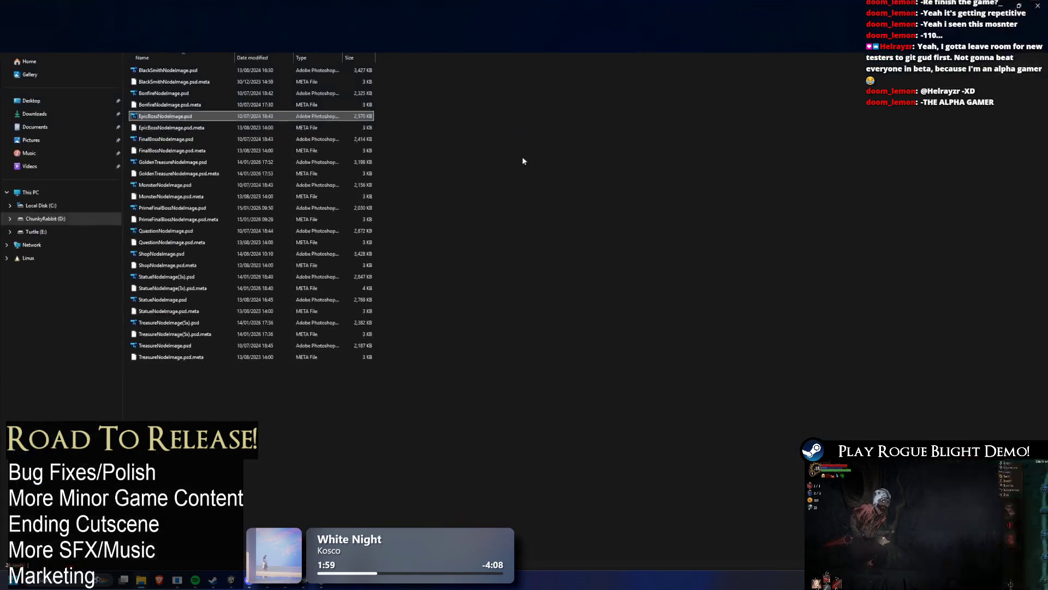
pyautogui.moveTo(522, 7)
pyautogui.mouseDown()
pyautogui.moveTo(651, 115)
pyautogui.moveTo(792, 98)
pyautogui.mouseUp()
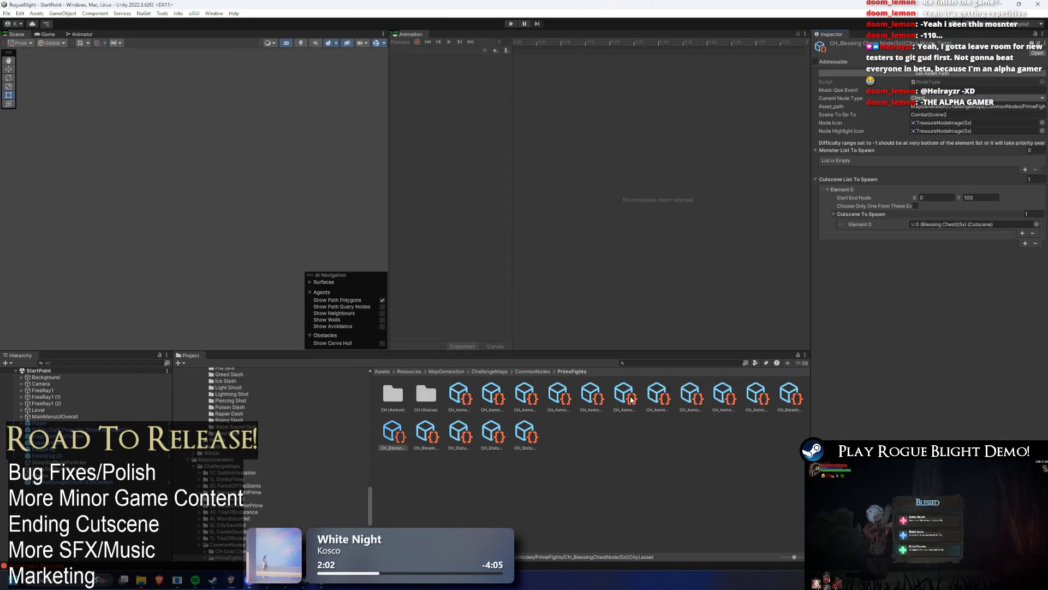
# Search 'node', pick the epic boss node image, then clear the search back to NodeNormal.
pyautogui.click(654, 364)
pyautogui.write('node')
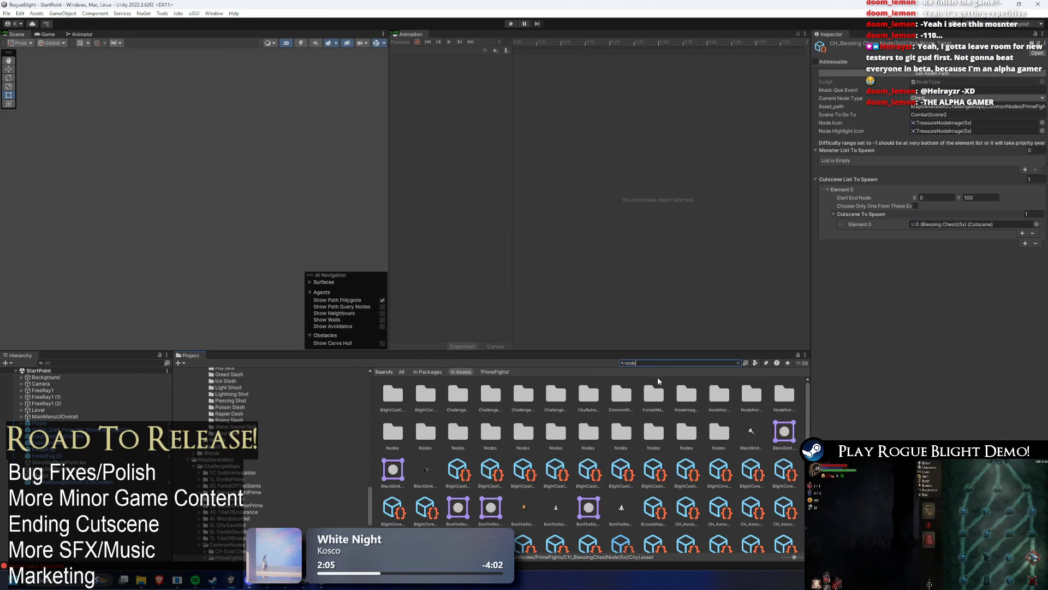
pyautogui.scroll(-2, 671, 453)
pyautogui.scroll(-3, 671, 453)
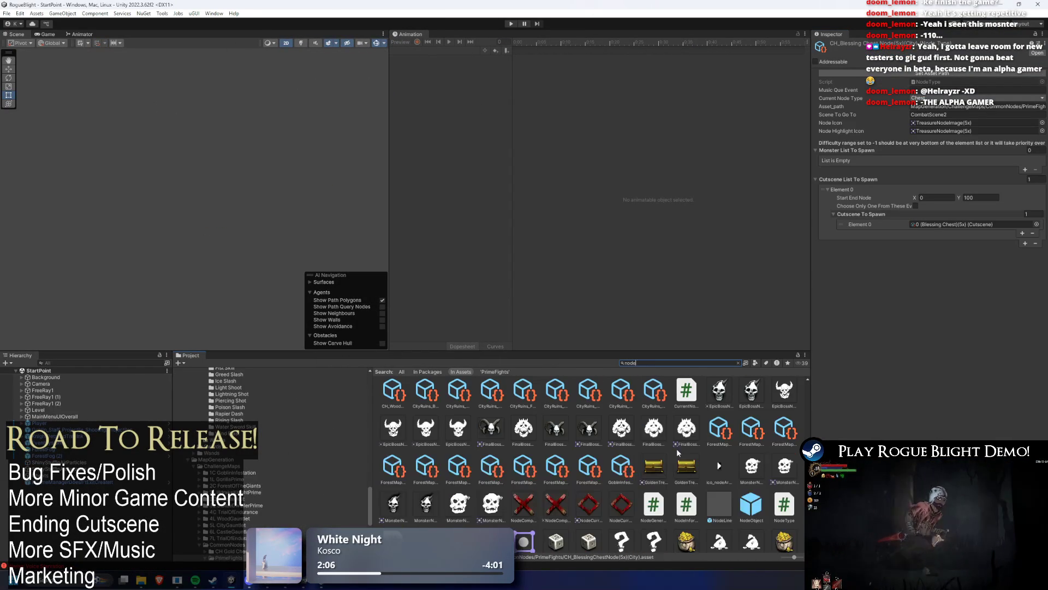
pyautogui.click(720, 396)
pyautogui.click(646, 360)
pyautogui.press('BackSpace')
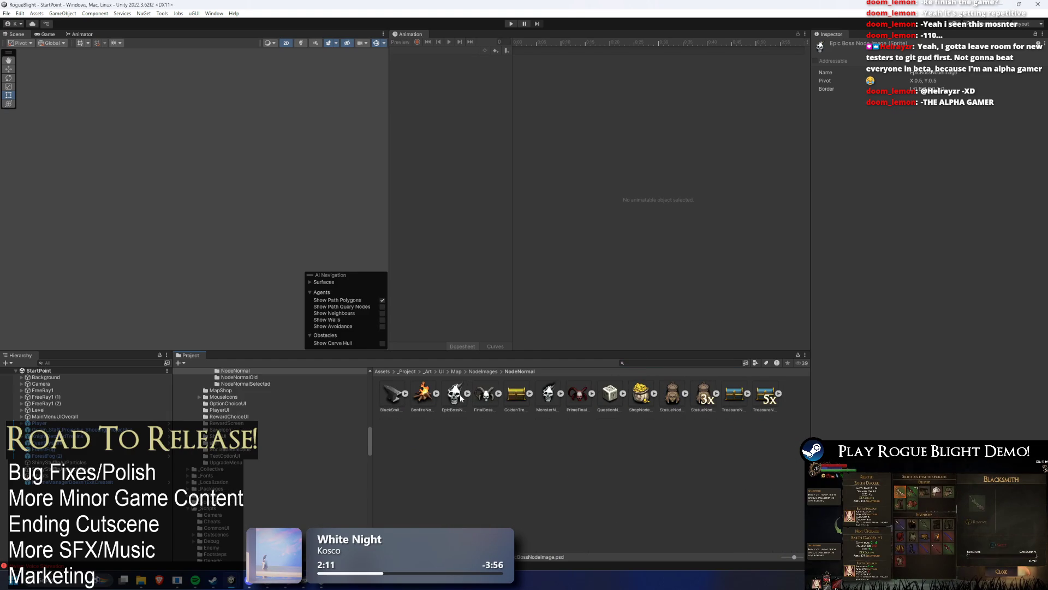
# Show MonsterNodeImage in File Explorer and move that window left.
pyautogui.click(553, 400)
pyautogui.rightClick(554, 400)
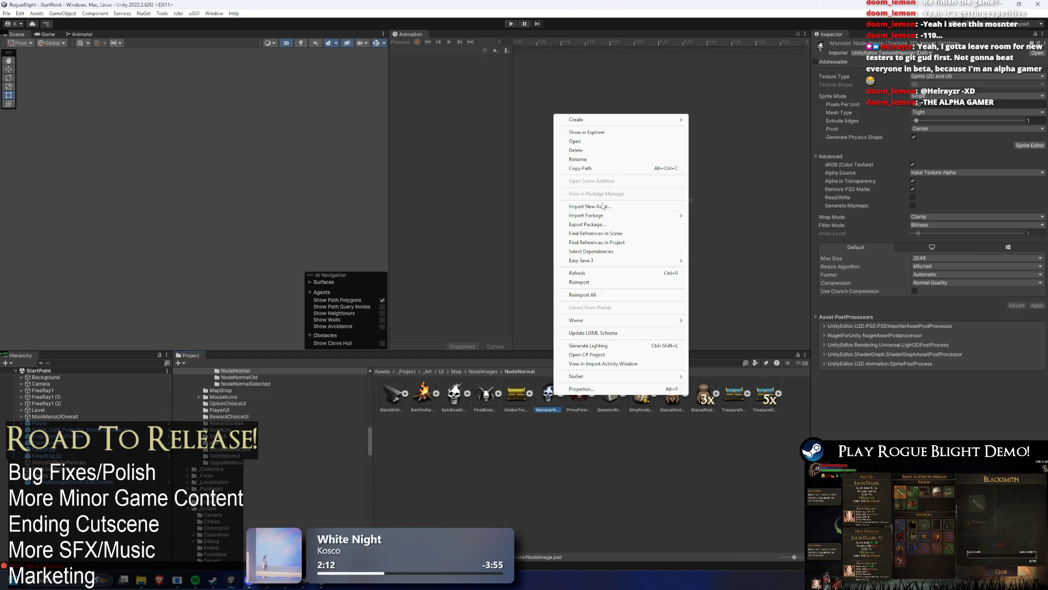
pyautogui.click(633, 133)
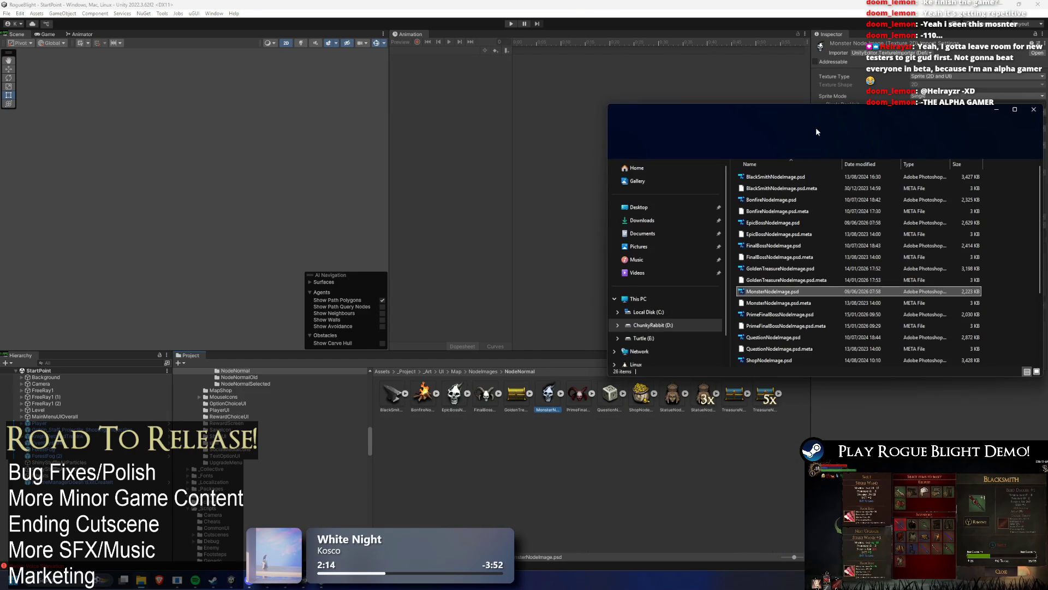
pyautogui.moveTo(816, 126); pyautogui.dragTo(246, 134)
# Select the MonsterNodeImage and EpicBossNodeImage .psd and .meta files.
pyautogui.keyDown('ctrl'); pyautogui.click(240, 311); pyautogui.keyUp('ctrl')
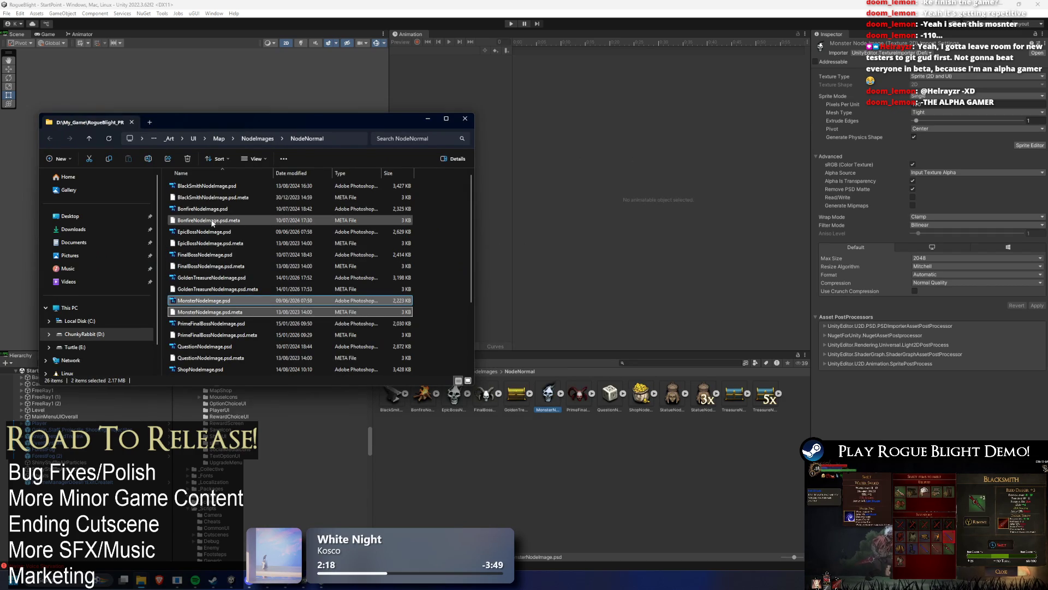
pyautogui.scroll(-1, 218, 224)
pyautogui.scroll(1, 262, 224)
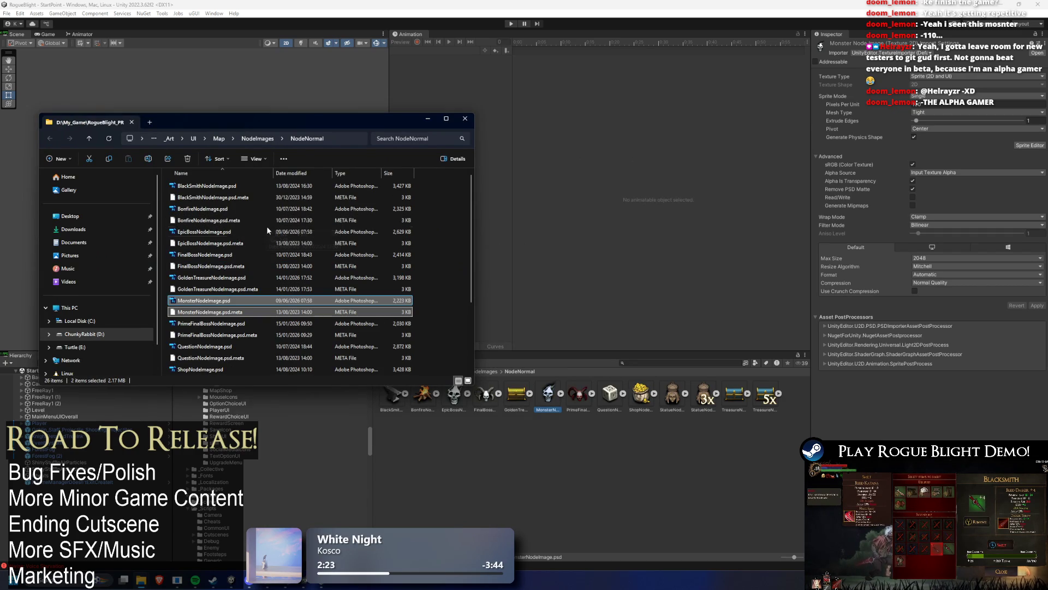
pyautogui.keyDown('ctrl'); pyautogui.click(224, 242); pyautogui.keyUp('ctrl')
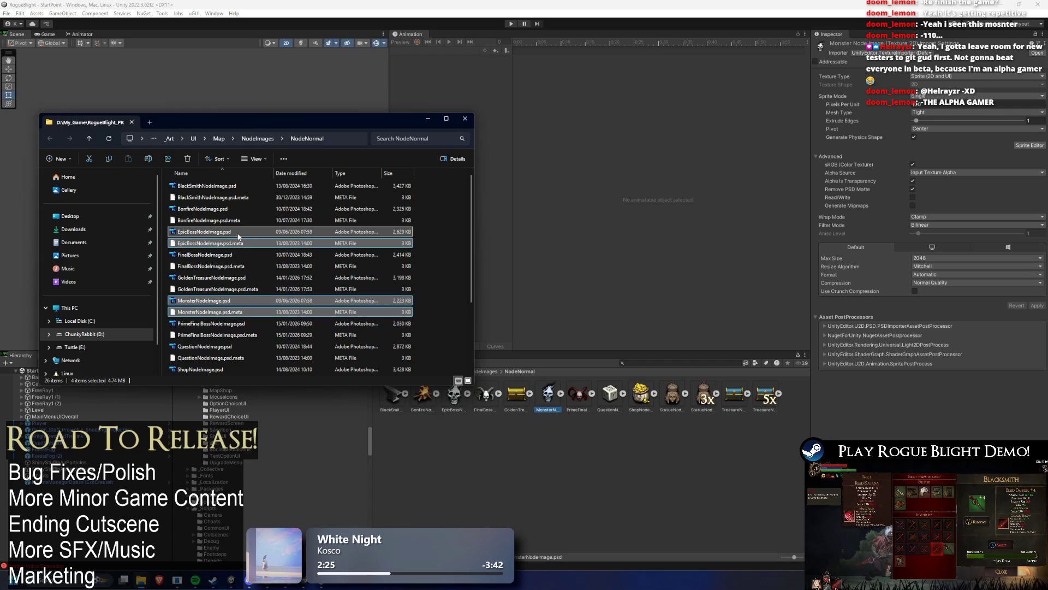
# Paste the four node files into the other NodeNormal folder, replacing the old copies, and return to Unity.
pyautogui.click(141, 580)
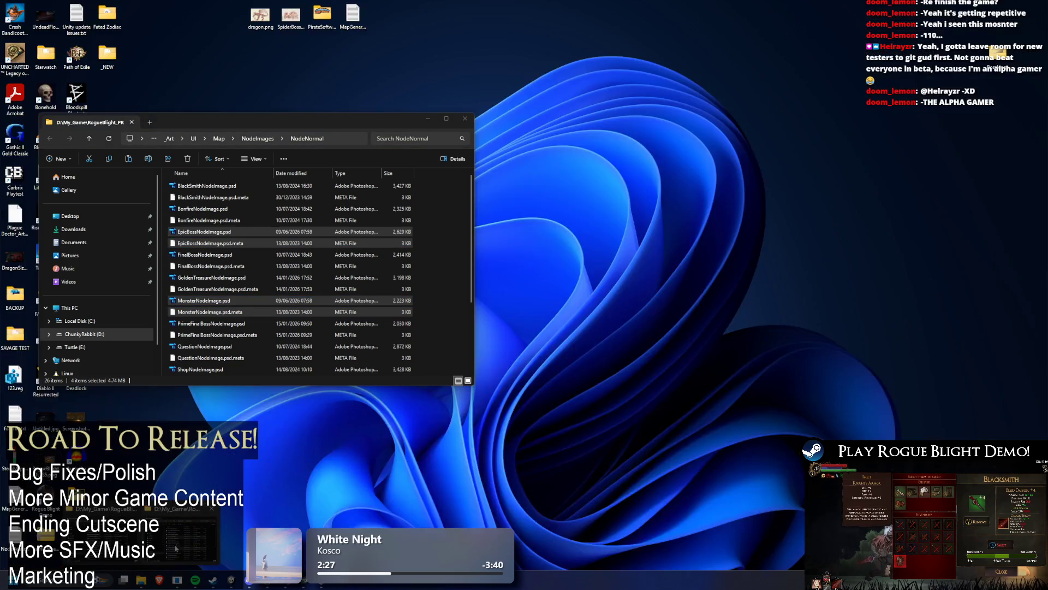
pyautogui.click(175, 548)
pyautogui.click(141, 579)
pyautogui.click(196, 535)
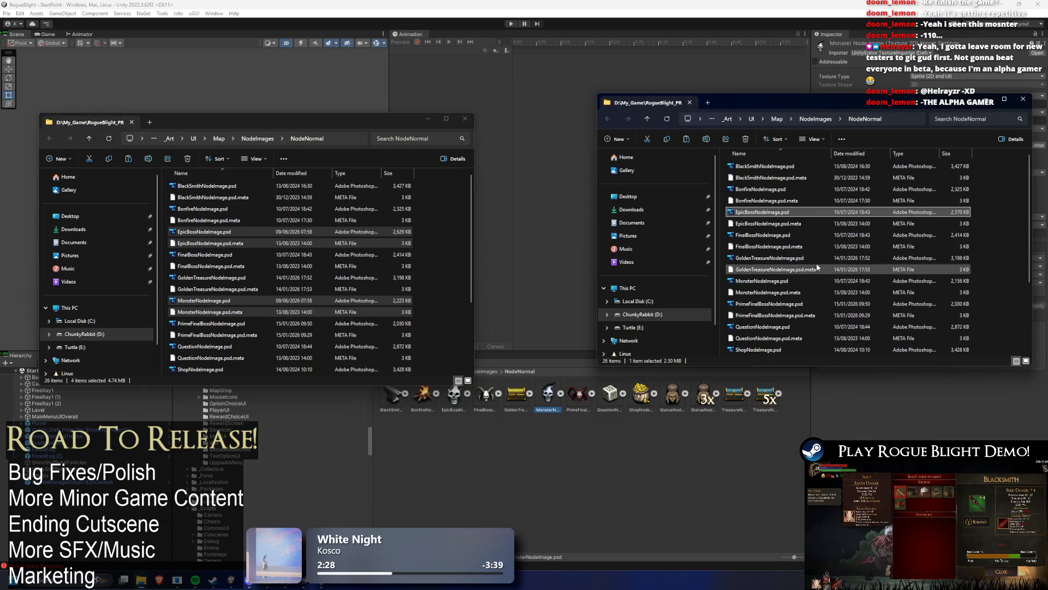
pyautogui.click(864, 223)
pyautogui.hotkey('ctrl', 'v')
pyautogui.click(232, 225)
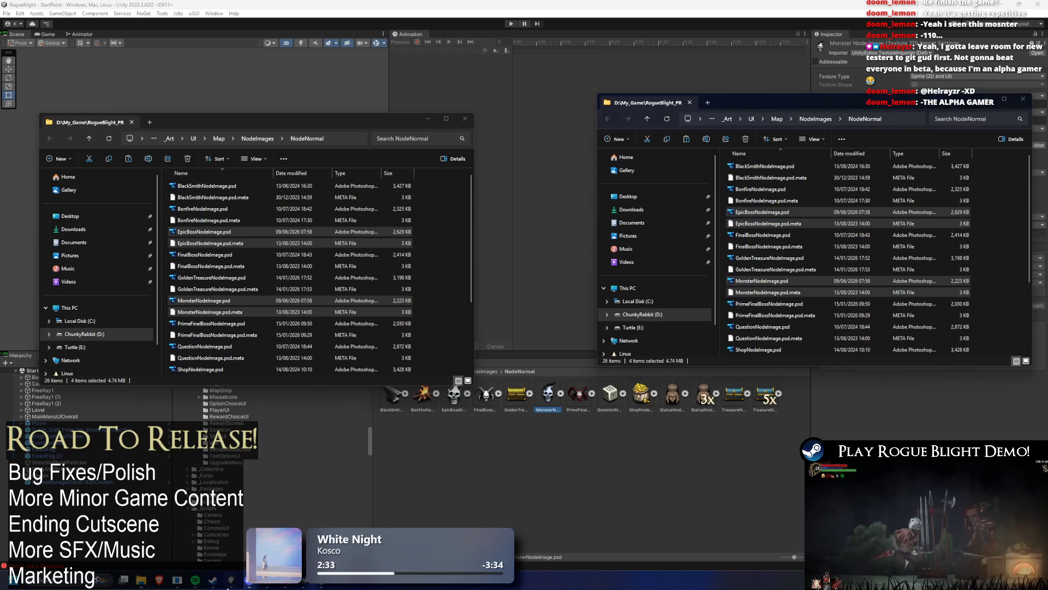
pyautogui.moveTo(231, 579)
pyautogui.click(281, 521)
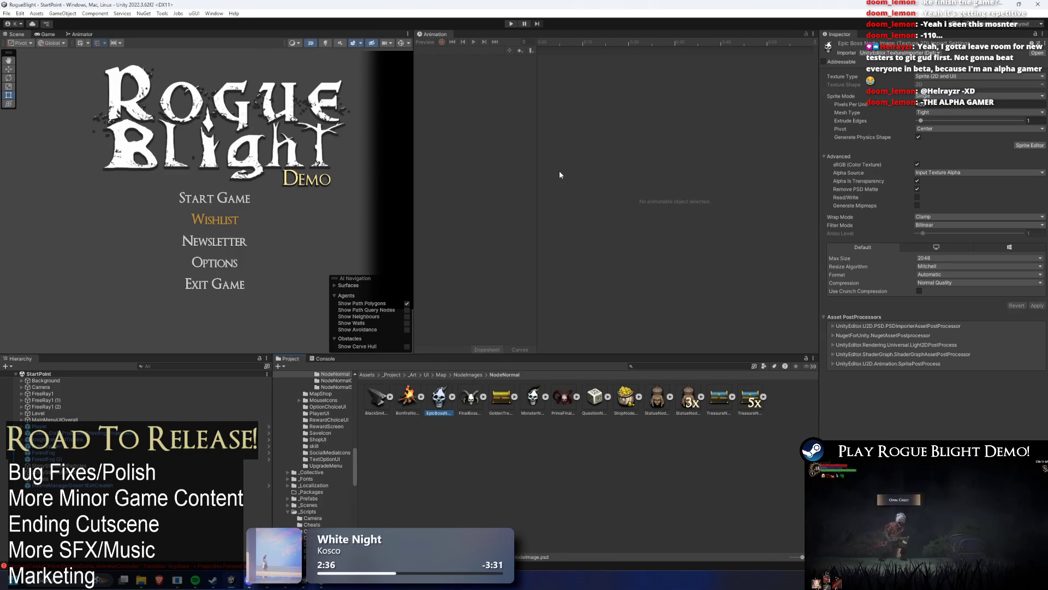
# Start a Play-mode test run and load the first save slot.
pyautogui.click(512, 23)
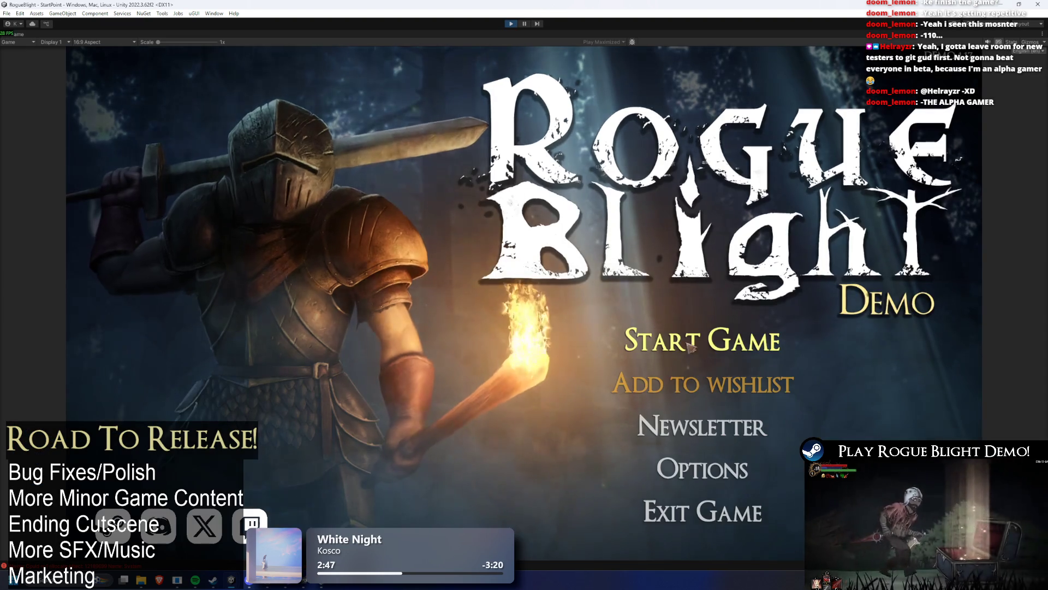
pyautogui.click(691, 347)
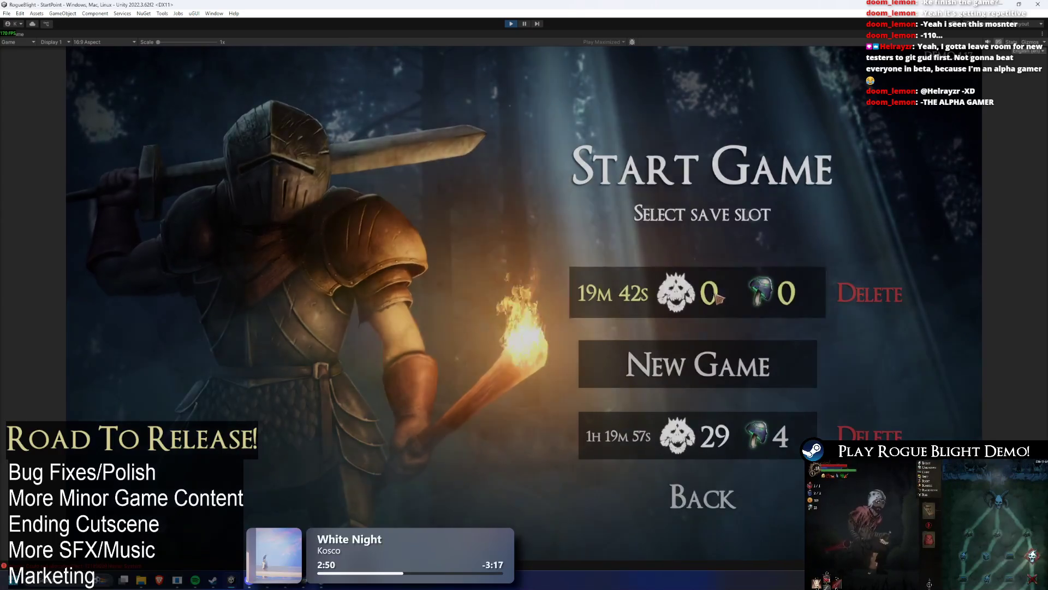
pyautogui.click(719, 298)
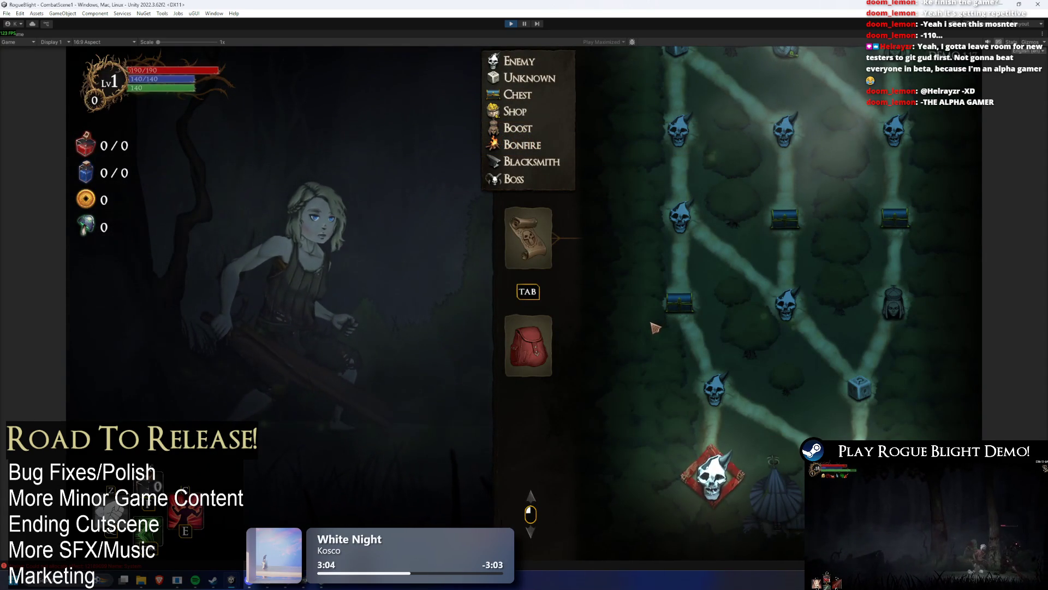
# Open the equipment panel, step through its slots, and scroll the node map.
pyautogui.click(544, 359)
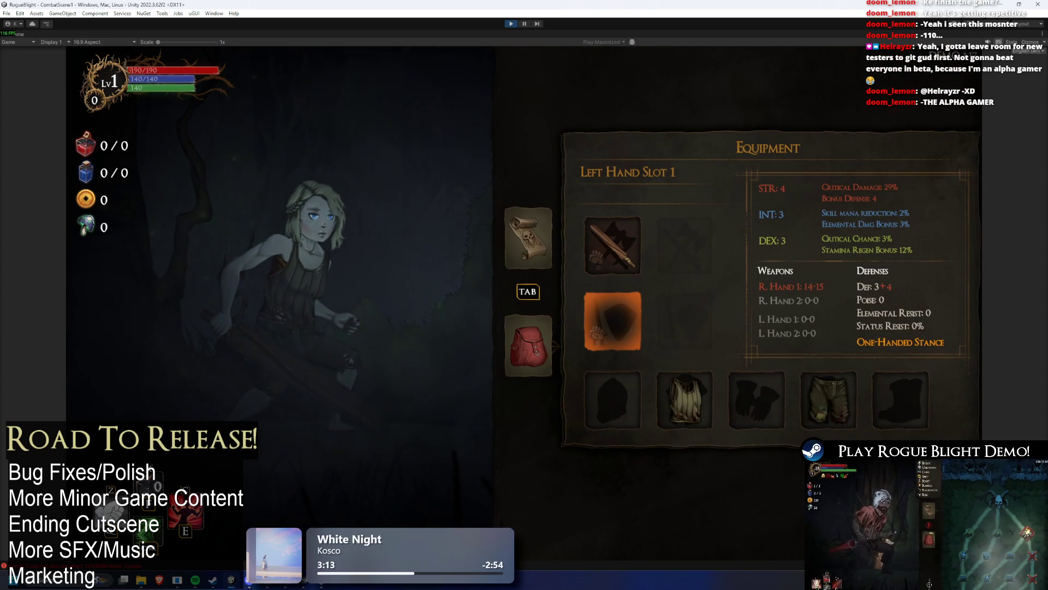
pyautogui.press('Up')
pyautogui.press('Left')
pyautogui.press('Down')
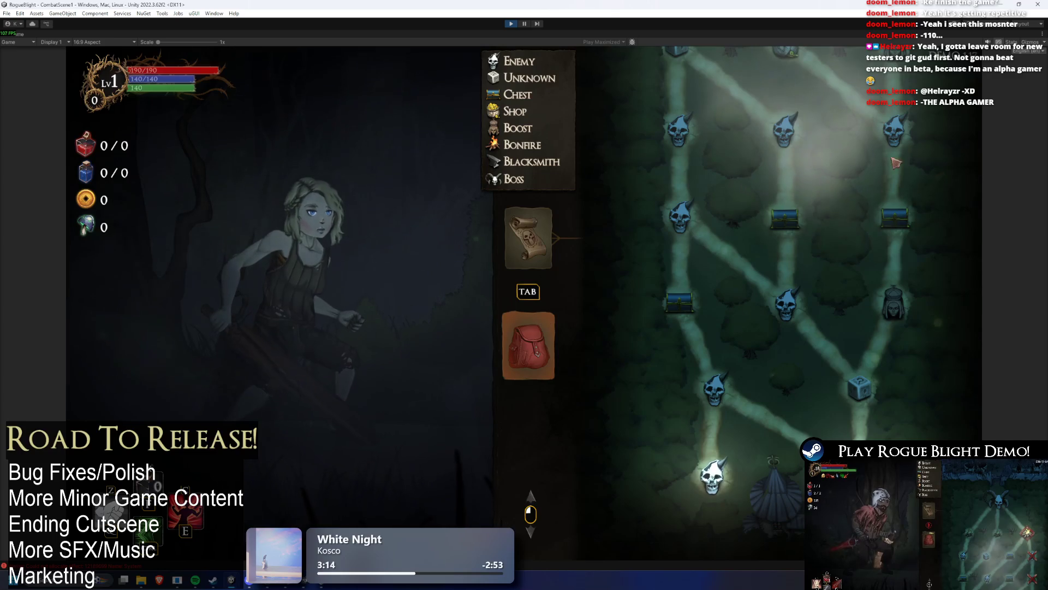
pyautogui.scroll(10, 896, 162)
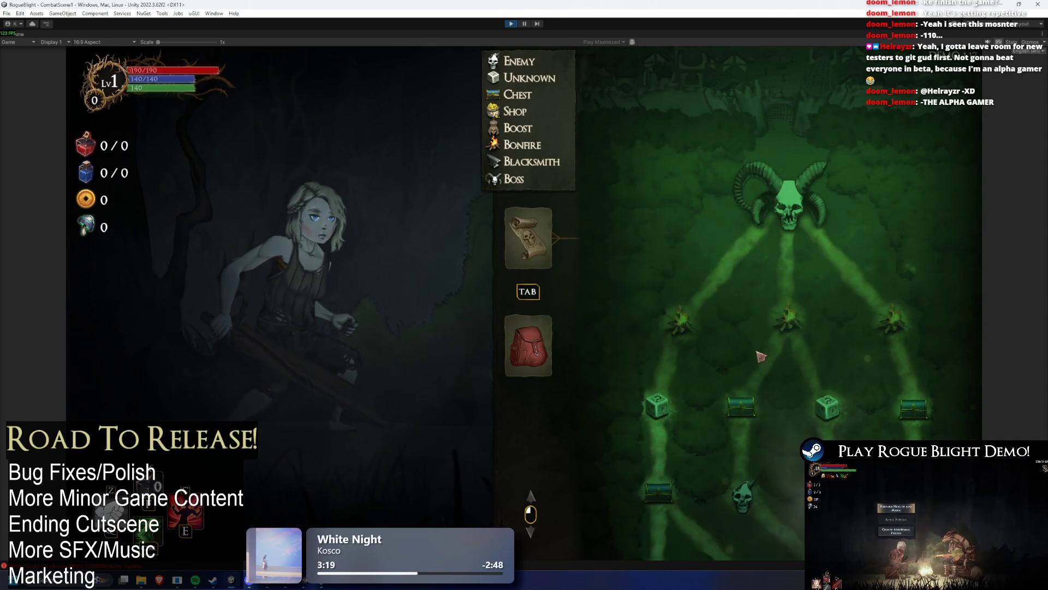
pyautogui.scroll(5, 734, 346)
pyautogui.scroll(-5, 815, 170)
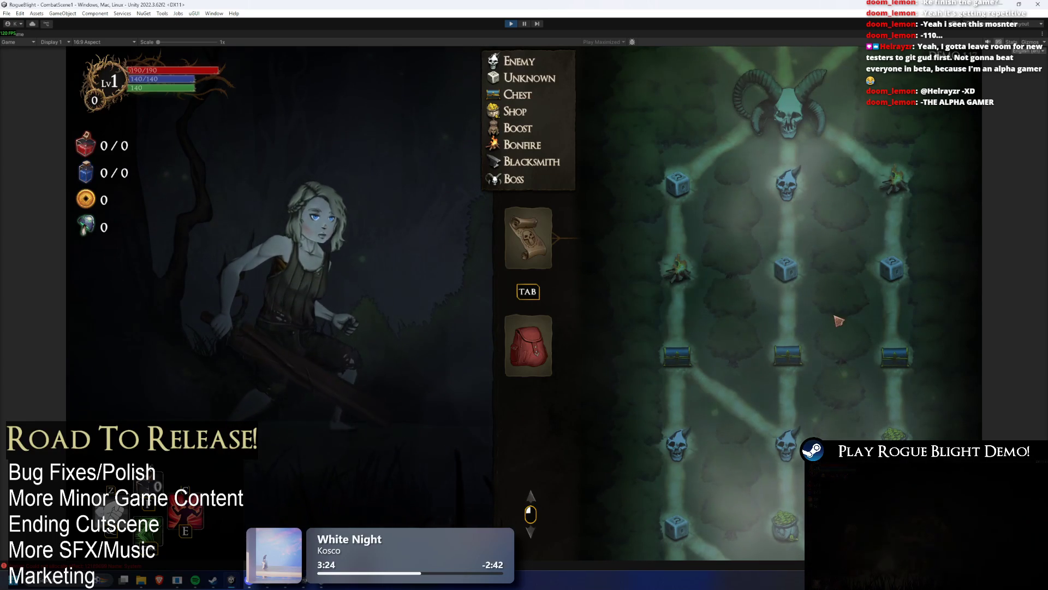
pyautogui.scroll(-5, 835, 334)
# Toggle between the equipment panel and the map again, then stop play mode.
pyautogui.click(528, 365)
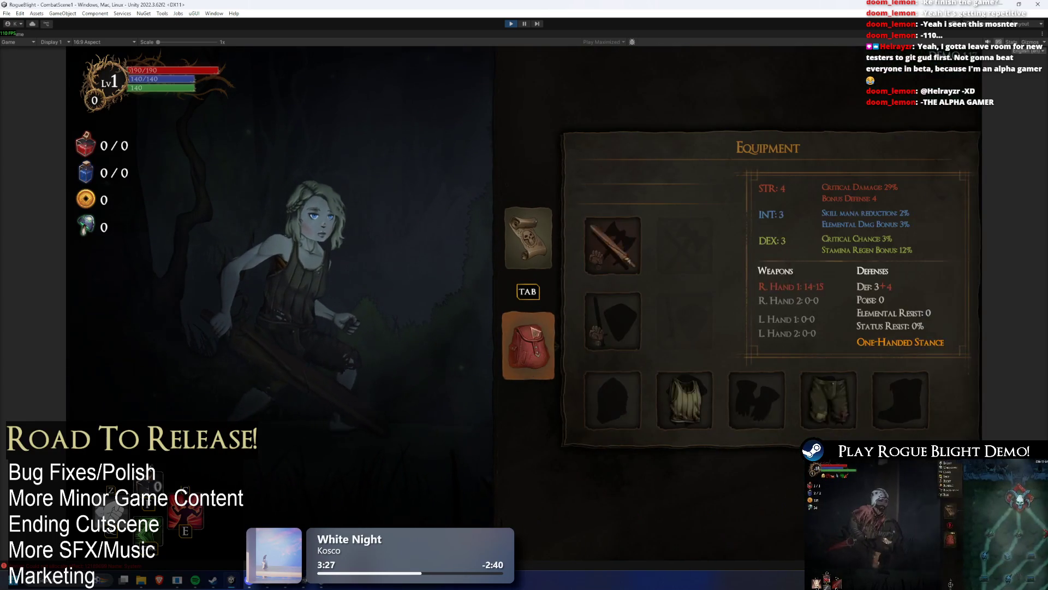
pyautogui.click(540, 271)
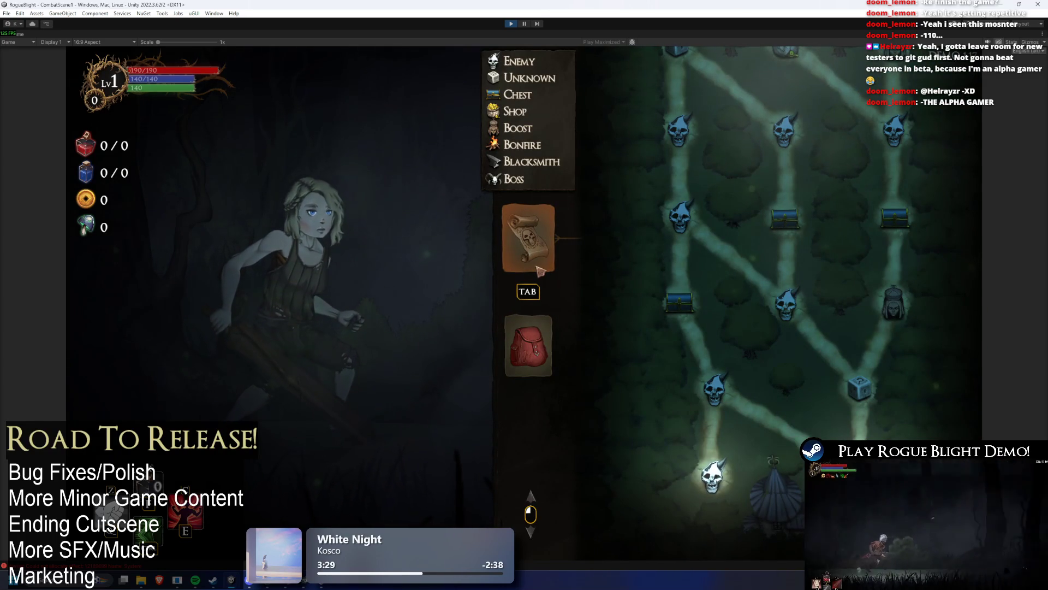
pyautogui.click(538, 353)
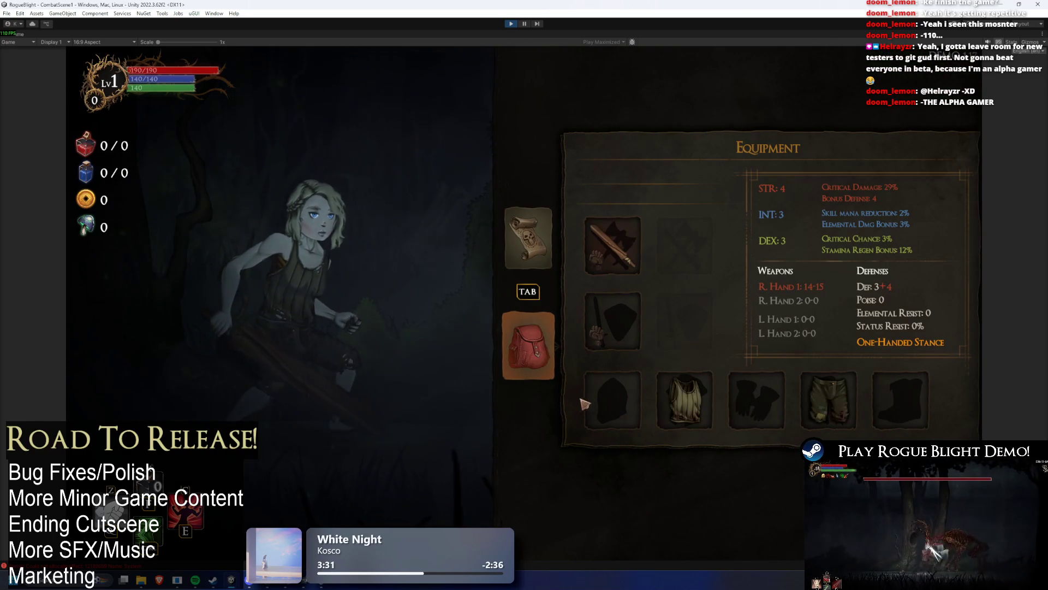
pyautogui.press('Tab')
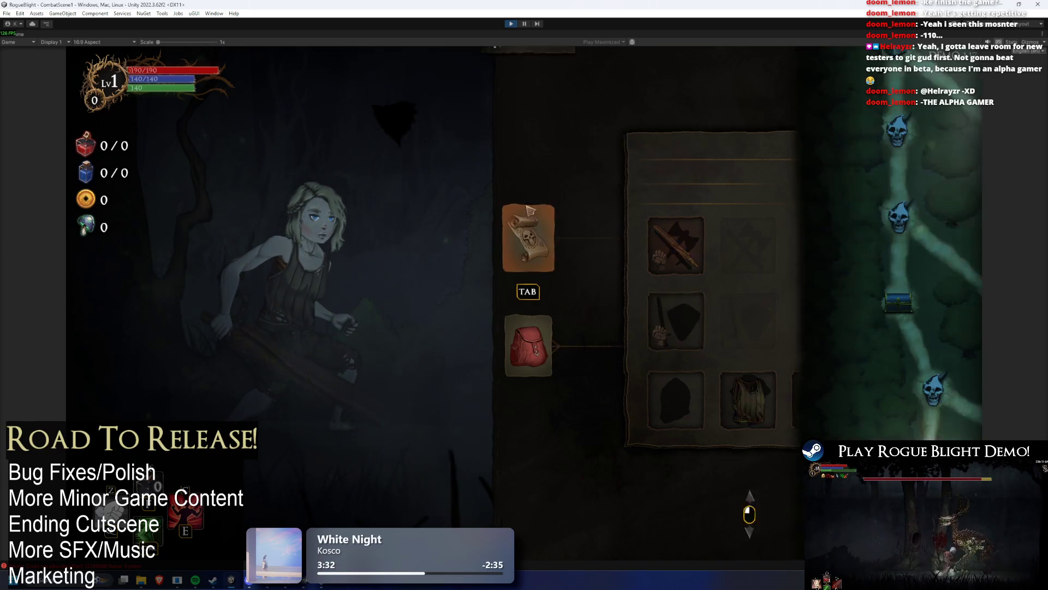
pyautogui.click(511, 23)
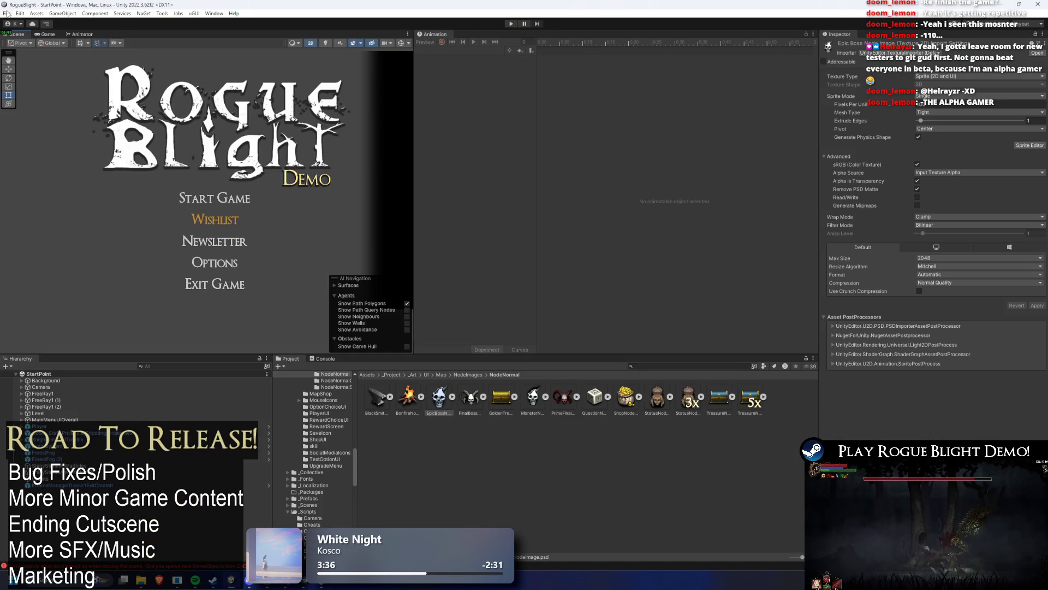
# Via Build Settings > Player Settings, set Version to DEMO 1.18 and close both windows.
pyautogui.click(7, 13)
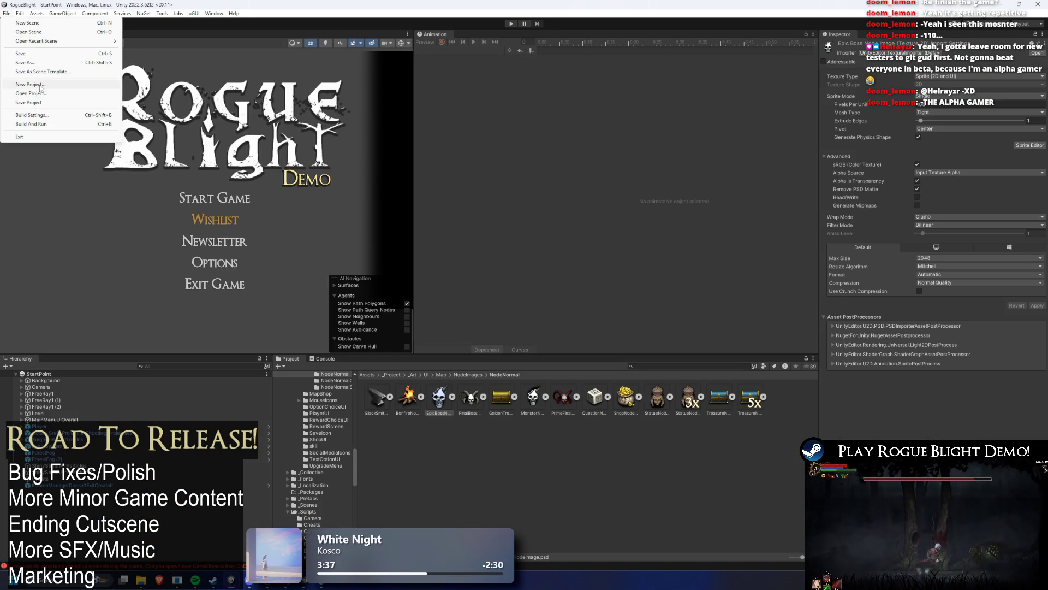
pyautogui.click(27, 116)
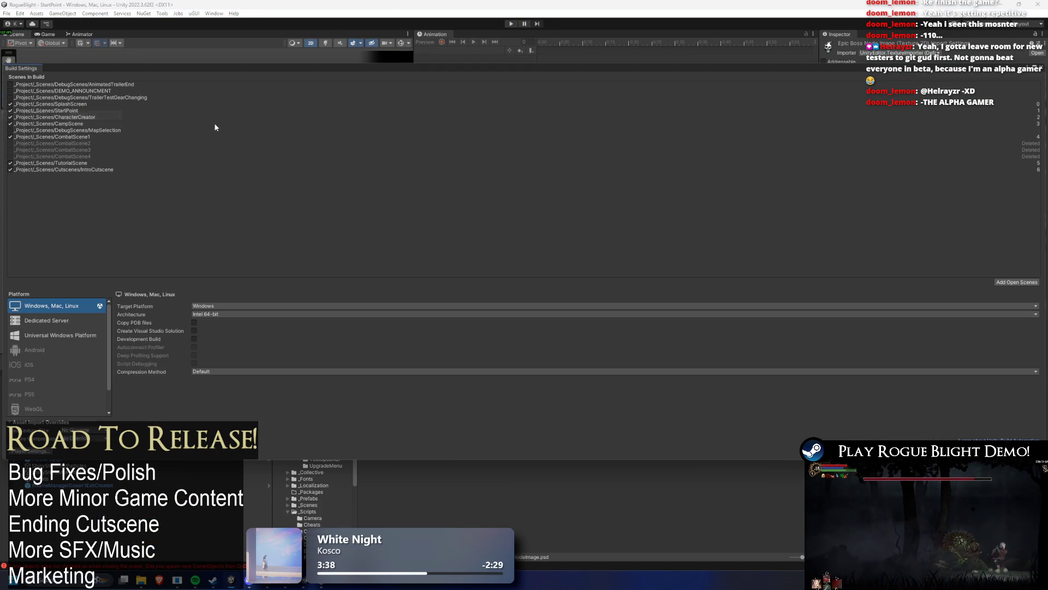
pyautogui.click(33, 452)
pyautogui.click(648, 88)
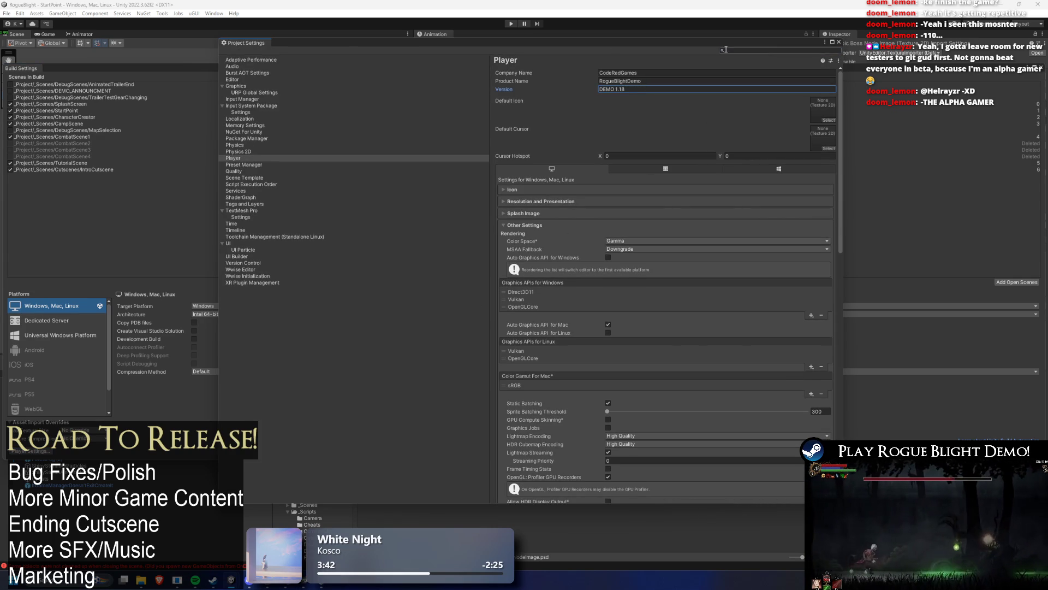
pyautogui.press('Escape')
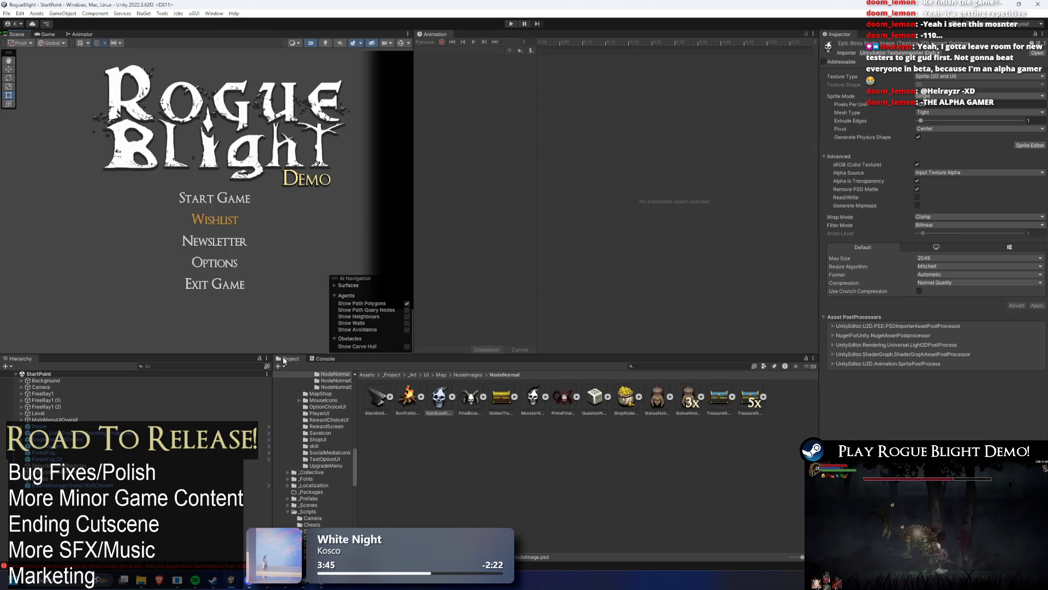
pyautogui.press('super')
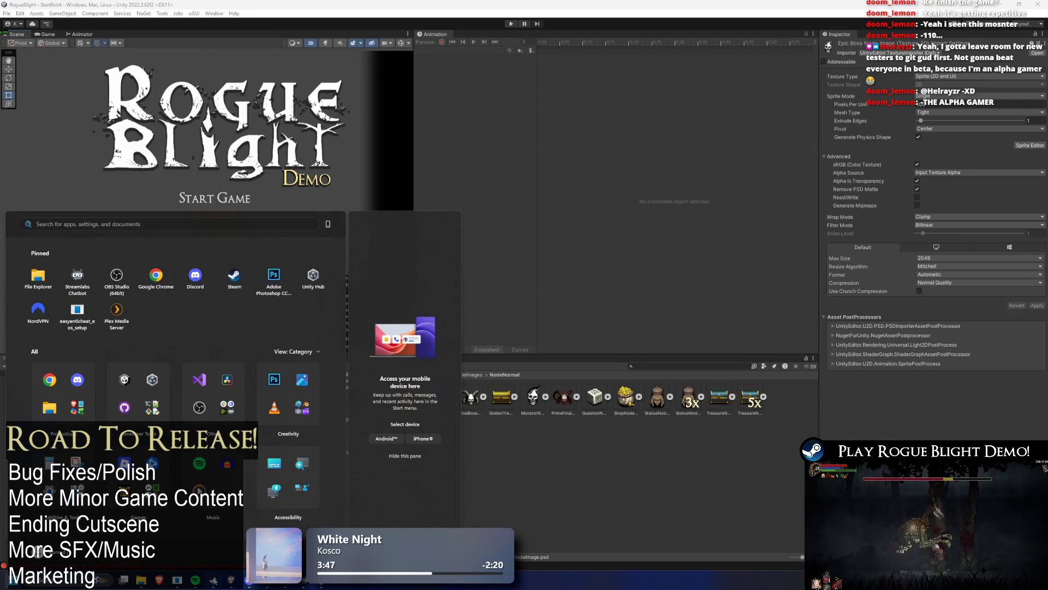
# Launch Steam, browse the Rogue Blight Demo store page showing Demo Patch 1.17, then close Steam.
pyautogui.click(234, 276)
pyautogui.scroll(-3, 366, 302)
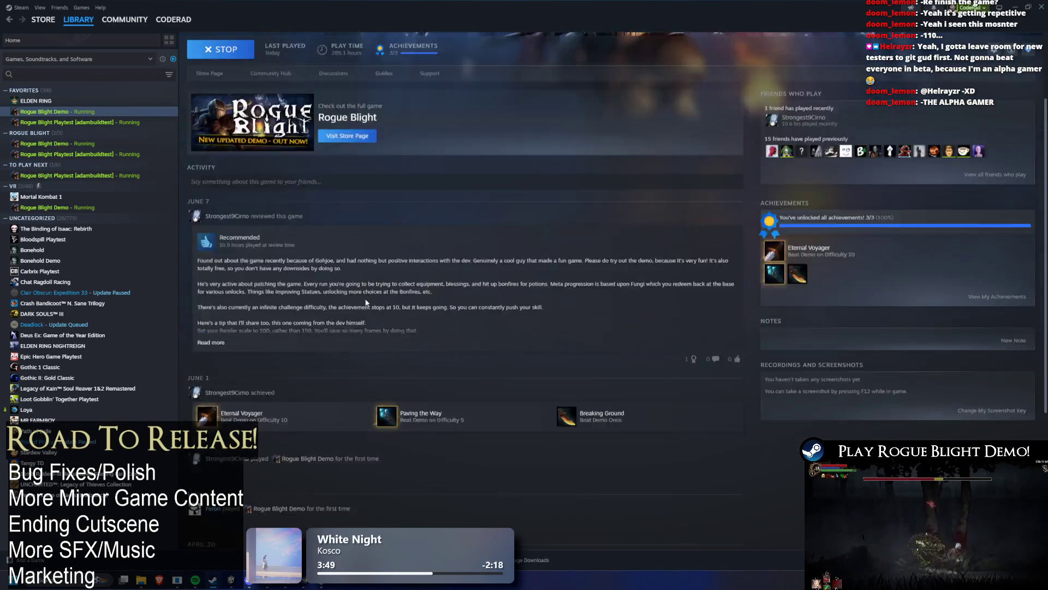
pyautogui.scroll(-3, 366, 302)
pyautogui.scroll(6, 371, 273)
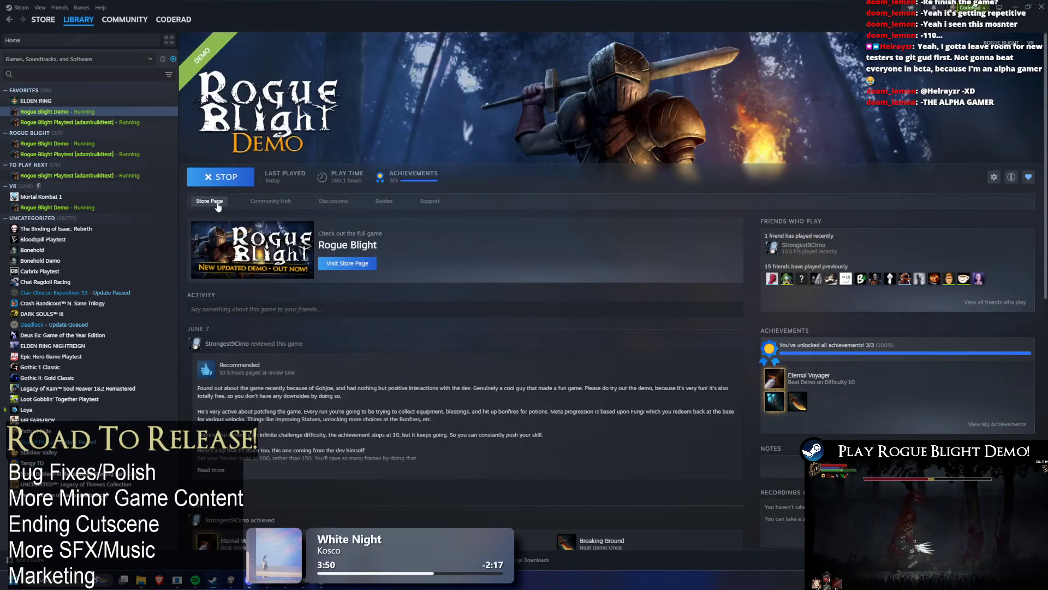
pyautogui.click(218, 203)
pyautogui.scroll(-5, 562, 250)
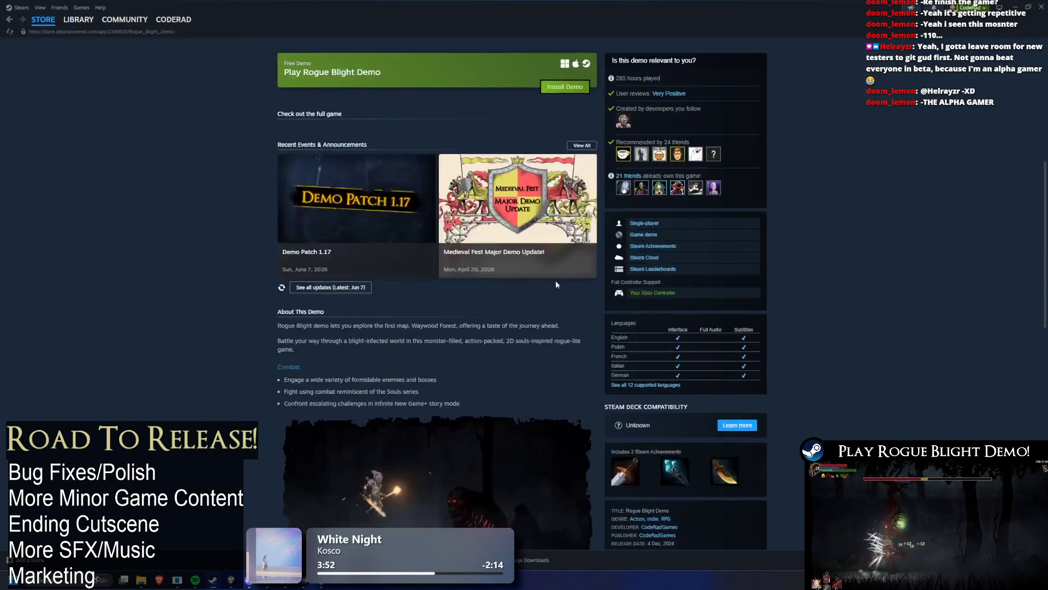
pyautogui.scroll(-3, 555, 280)
pyautogui.scroll(5, 543, 273)
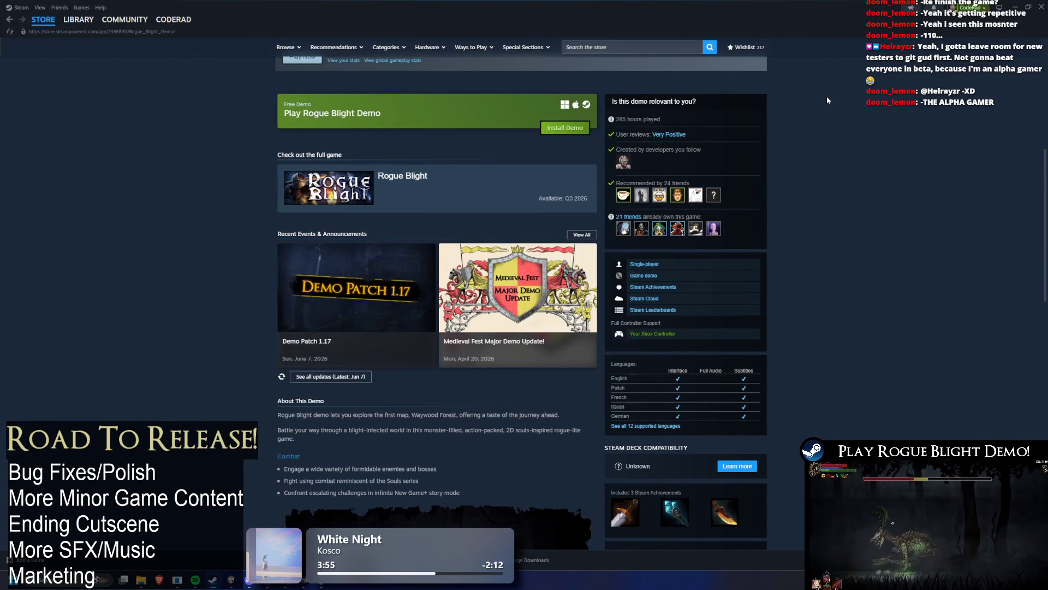
pyautogui.click(1040, 4)
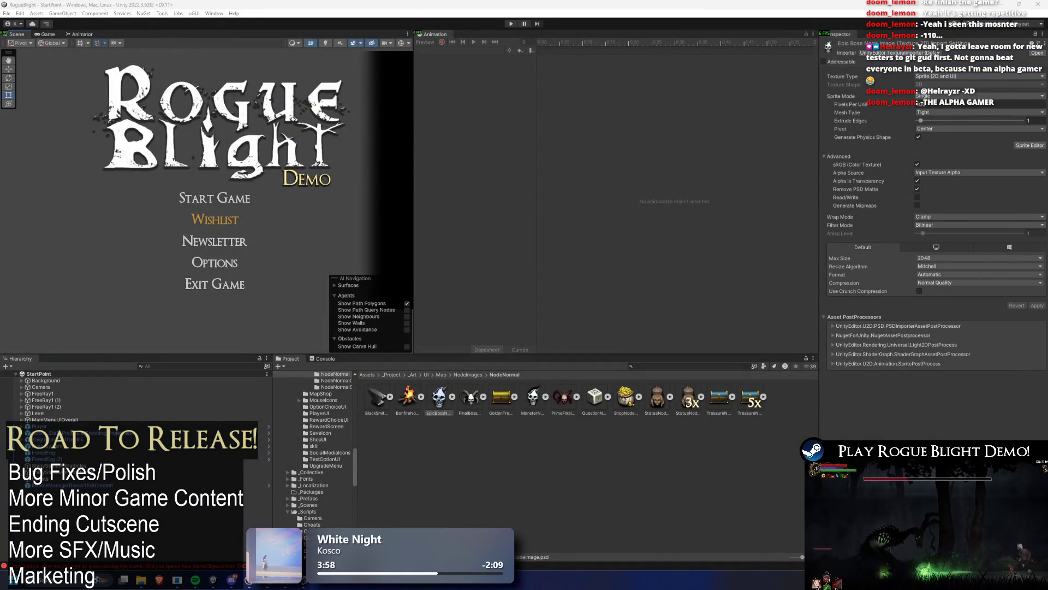
# Search the Project panel for 'scene ma', inspect CutsceneManager, then return to TODO.txt in Visual Studio.
pyautogui.hotkey('alt', 'Tab')
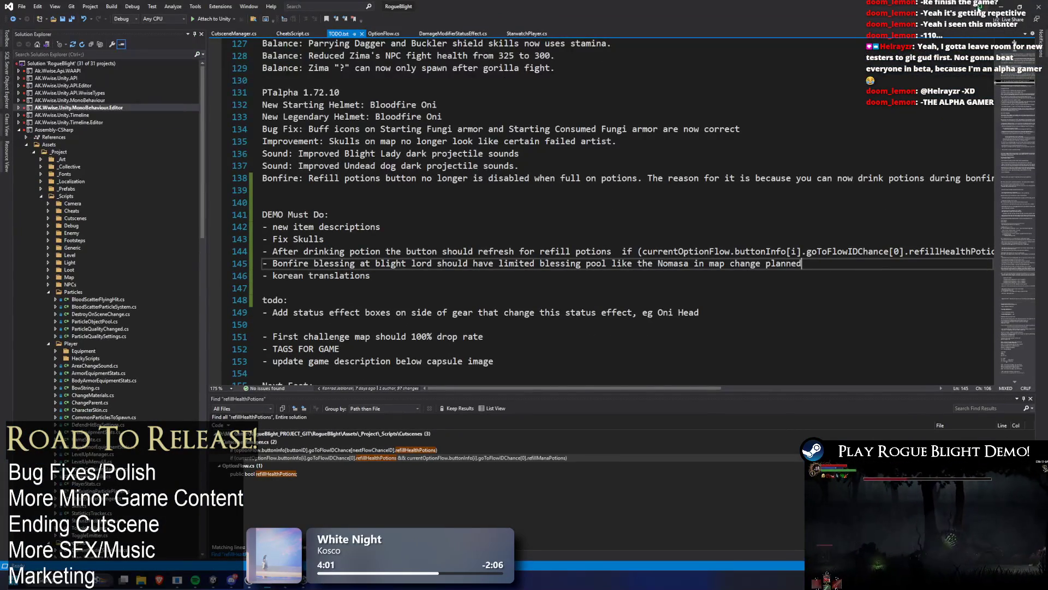
pyautogui.hotkey('alt', 'Tab')
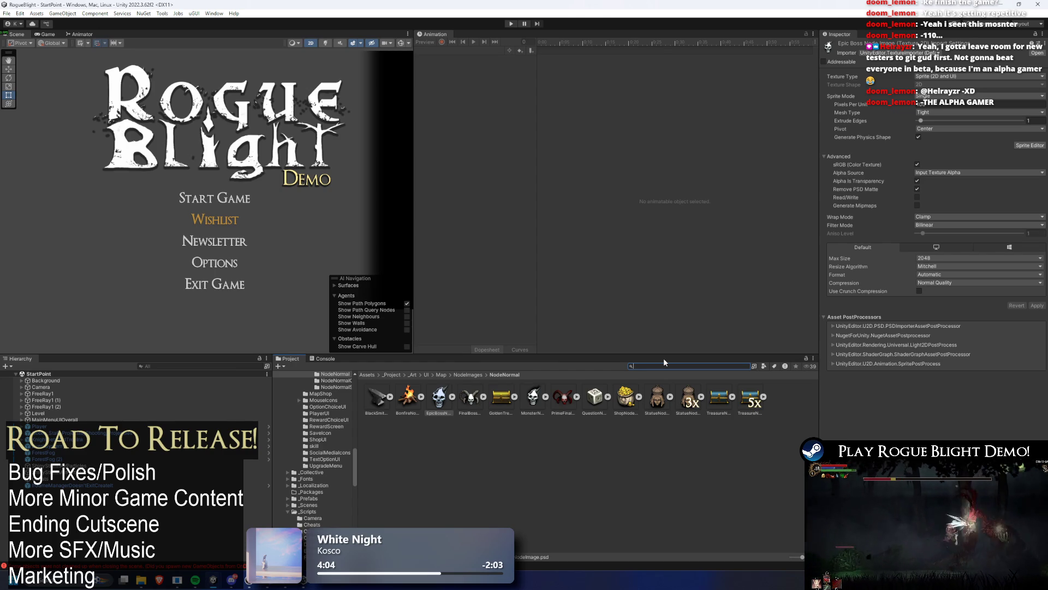
pyautogui.write('scene mana')
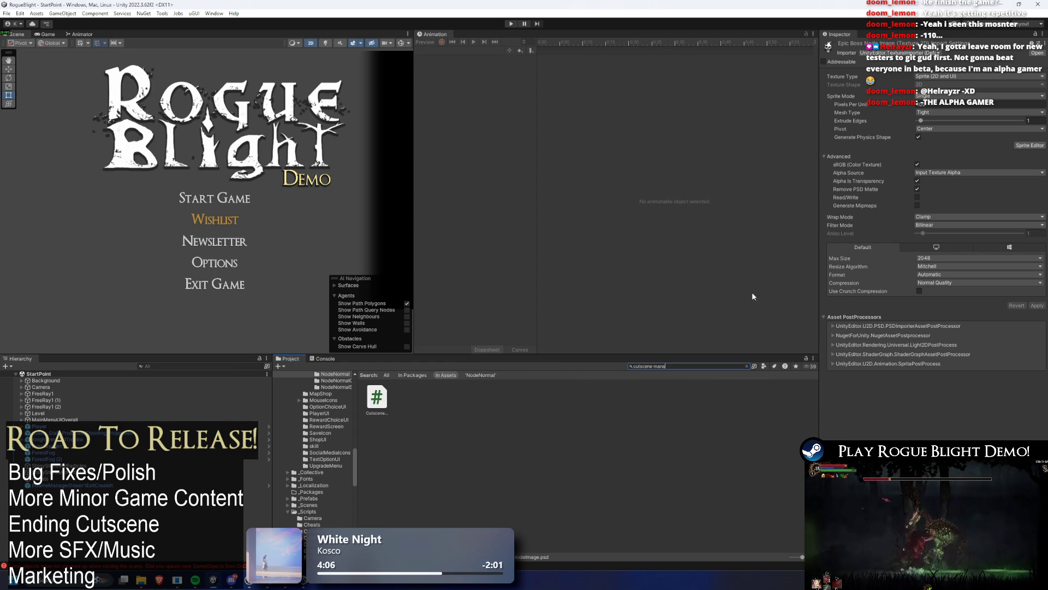
pyautogui.click(376, 398)
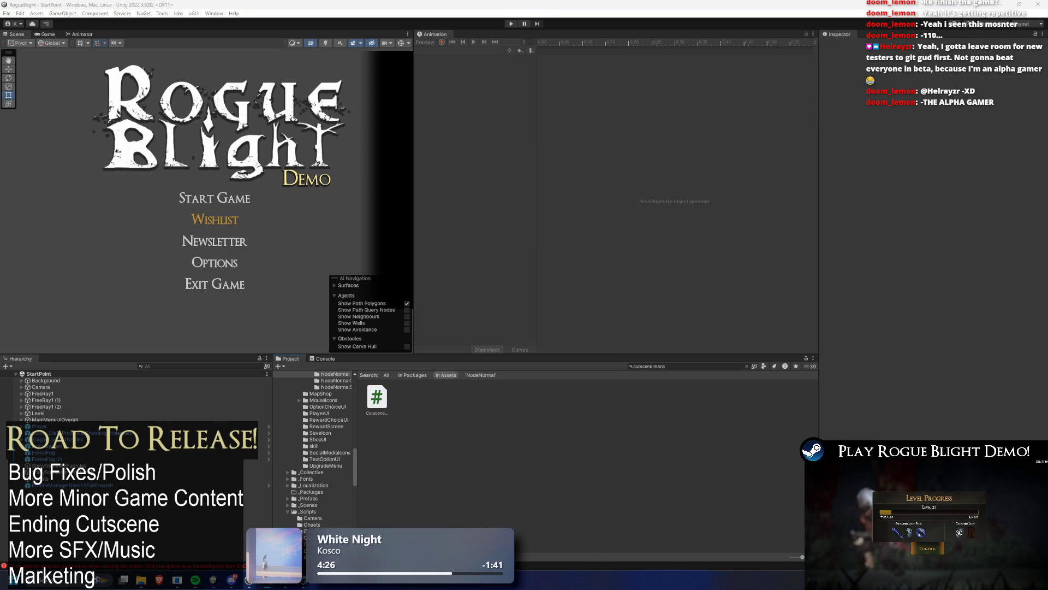
pyautogui.press('super+d')
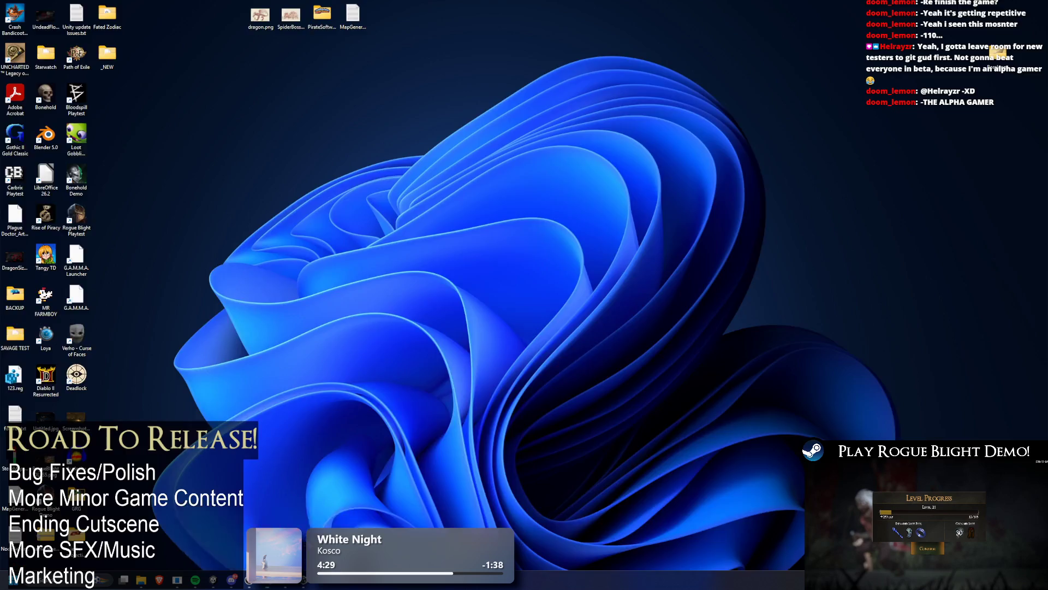
pyautogui.click(269, 585)
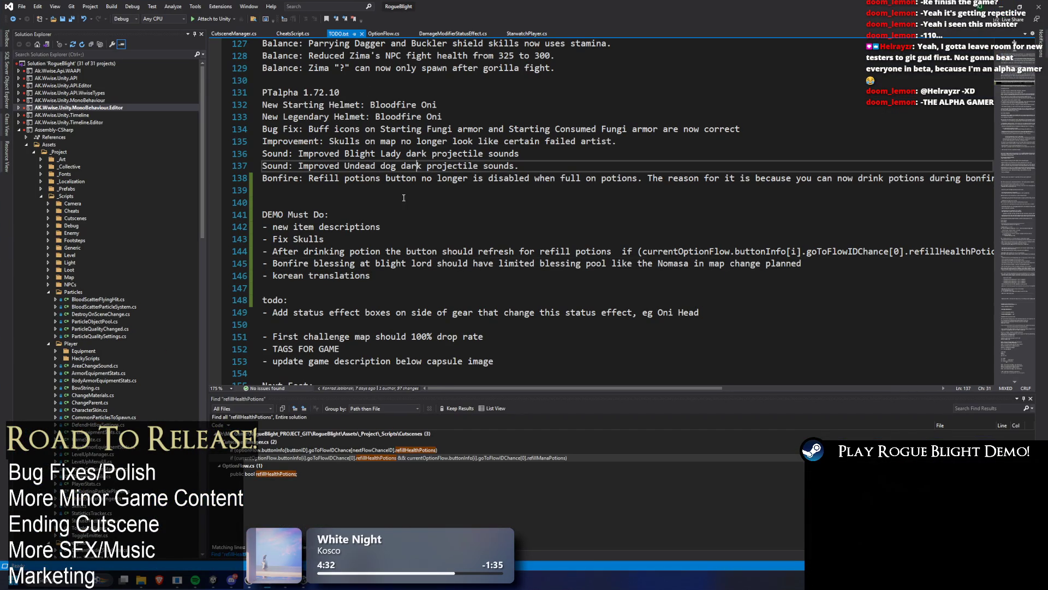
# Check the line 144 refill-potions condition and start a new '-Improvement:' line under Demo 1.18.
pyautogui.moveTo(622, 252); pyautogui.dragTo(975, 253)
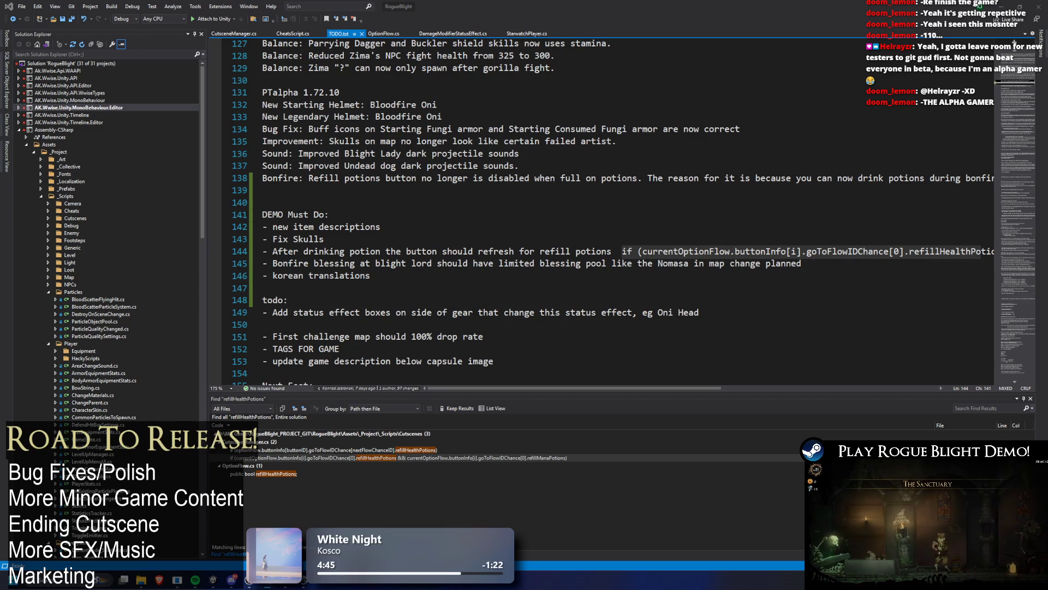
pyautogui.moveTo(622, 251); pyautogui.dragTo(981, 251)
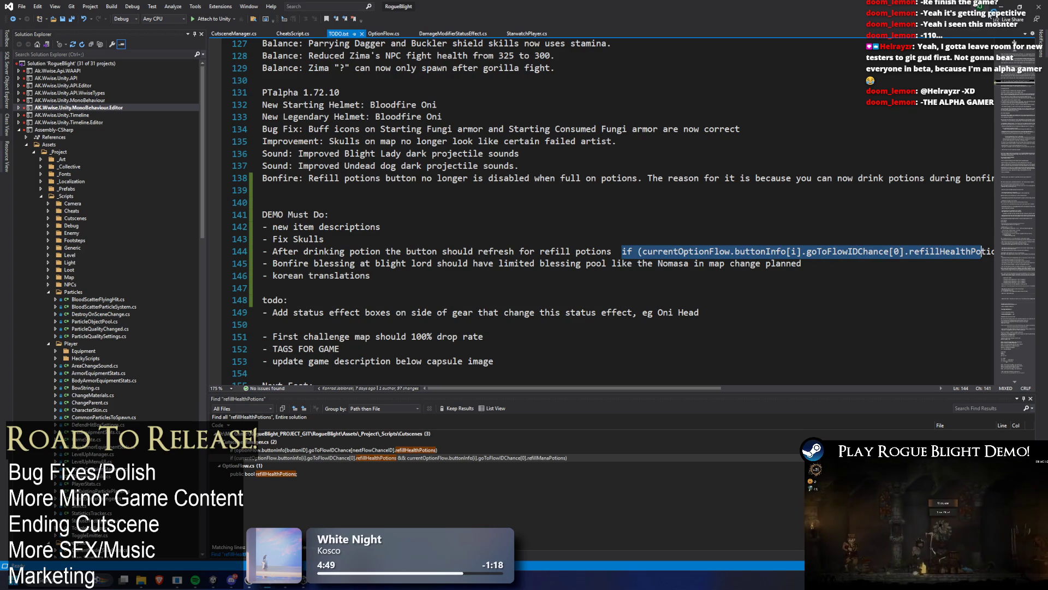
pyautogui.click(401, 189)
pyautogui.press('Return')
pyautogui.press('Return')
pyautogui.write('Demo 1.18')
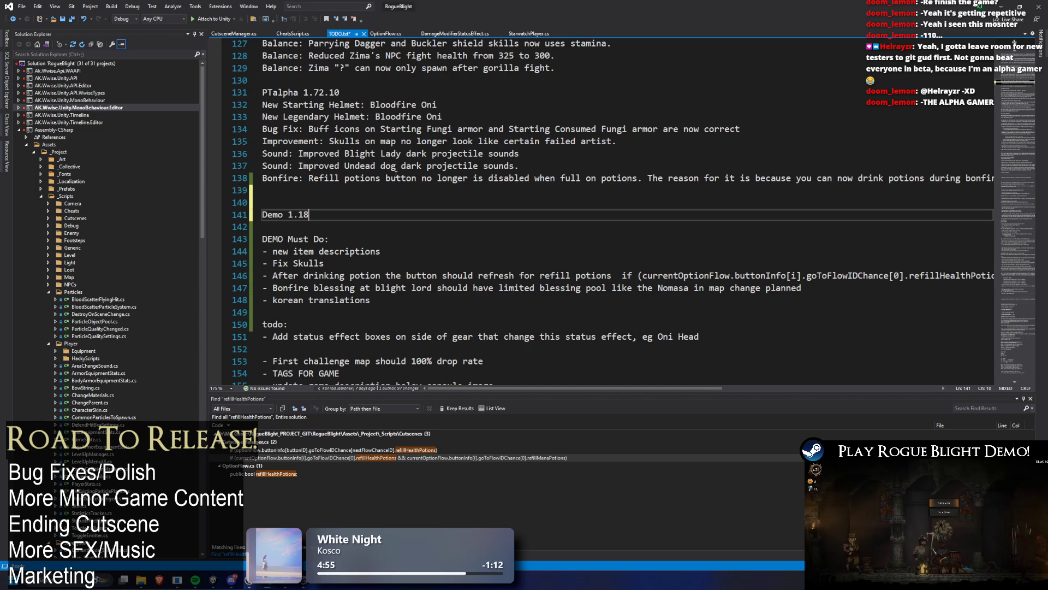
pyautogui.press('Return')
pyautogui.write('-')
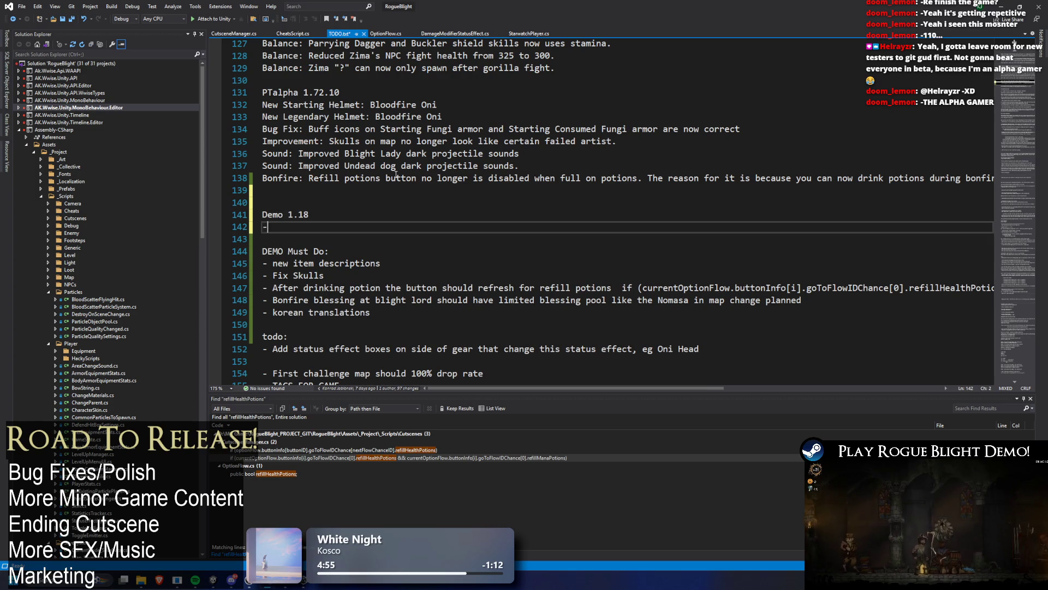
pyautogui.write('Improv')
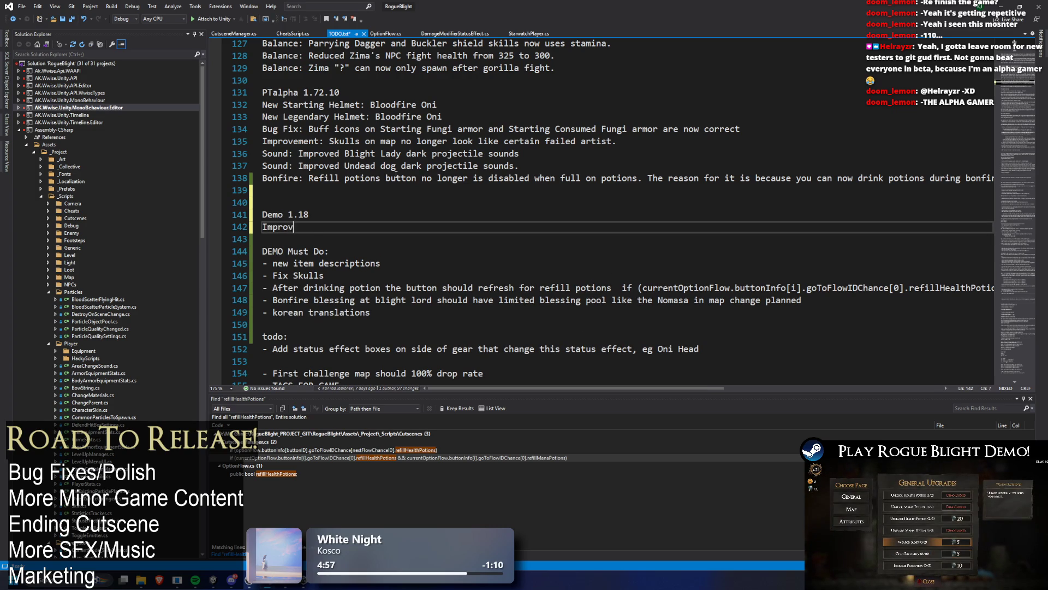
pyautogui.write('em,entent: Ch')
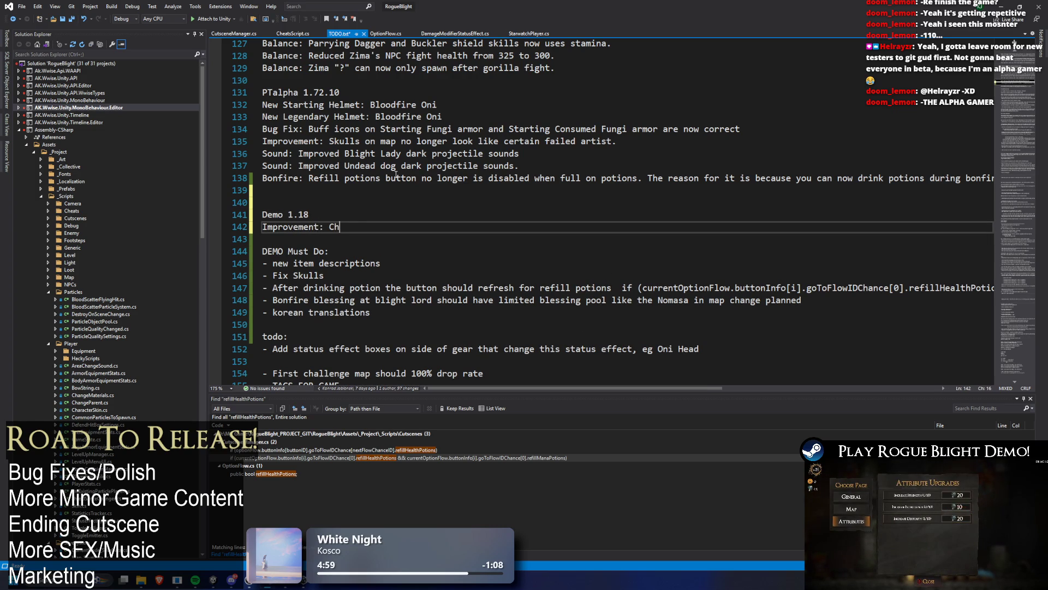
pyautogui.write(' the skull node icon on the map')
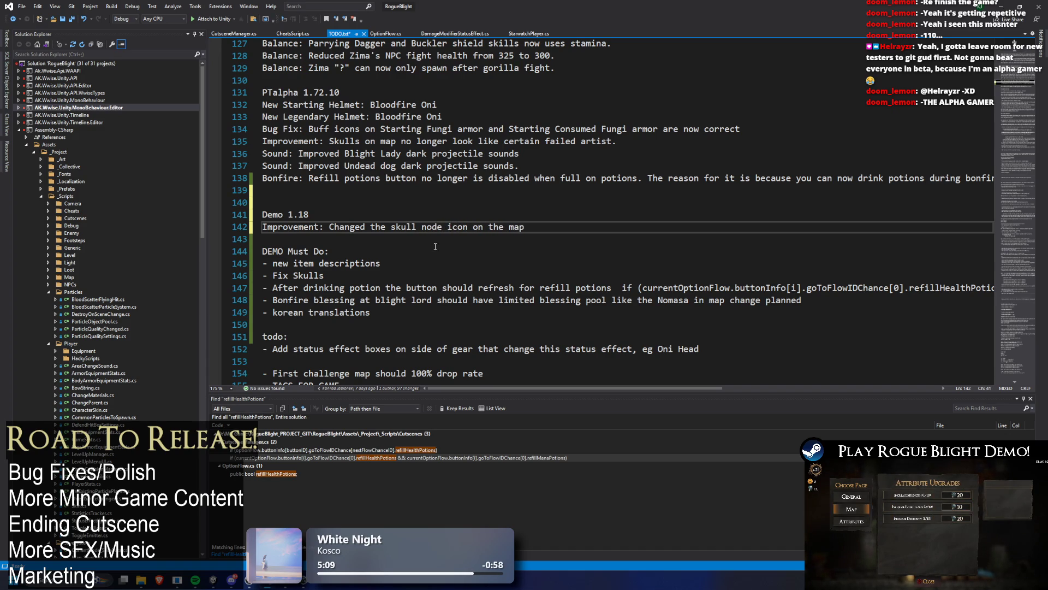
# Add another Demo 1.18 improvement line about refilling potions at the bonfire.
pyautogui.click(560, 227)
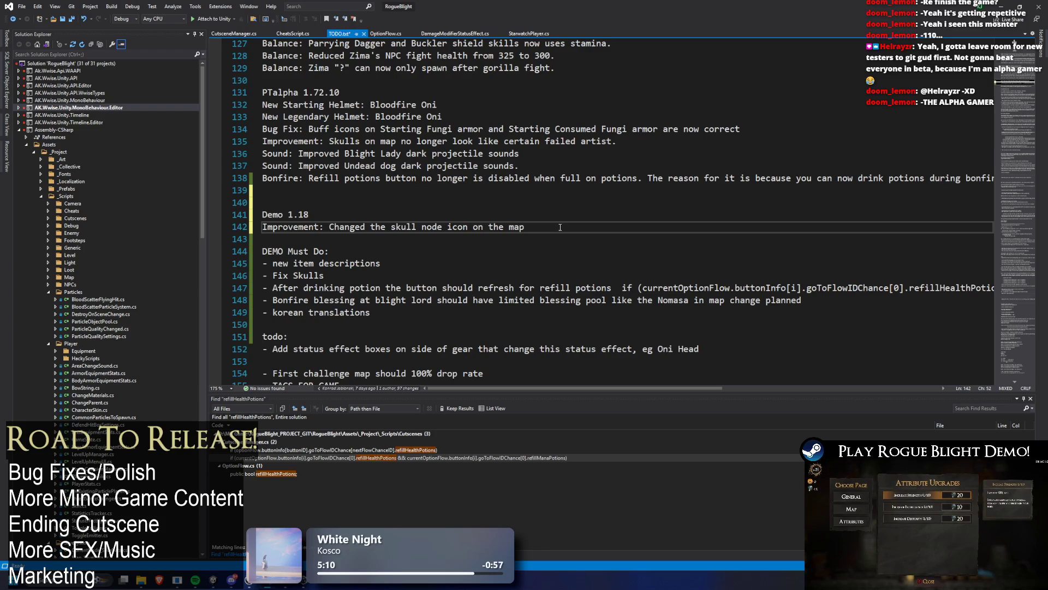
pyautogui.press('Return')
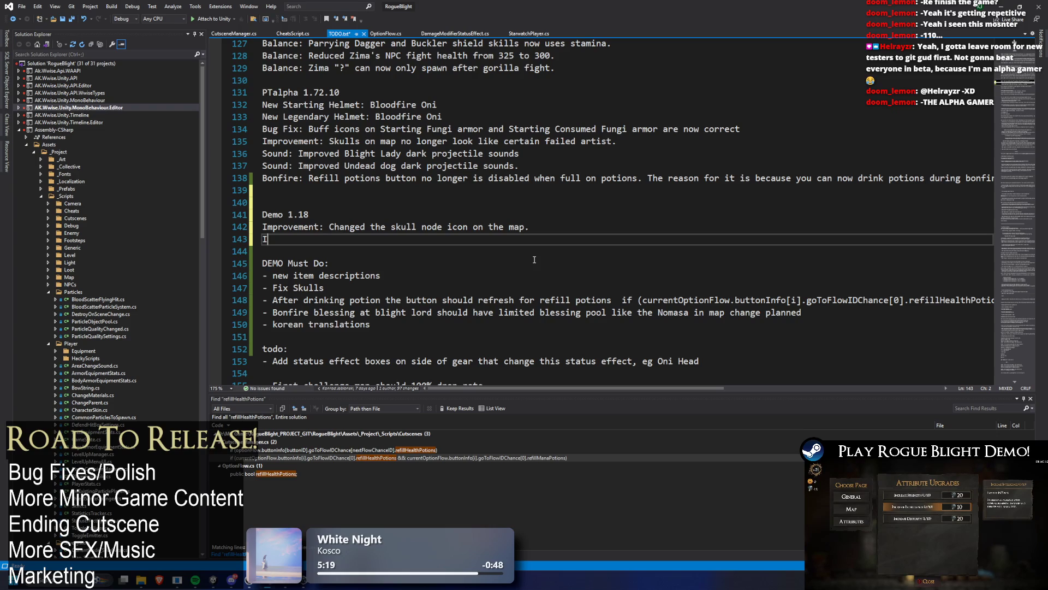
pyautogui.write('provement')
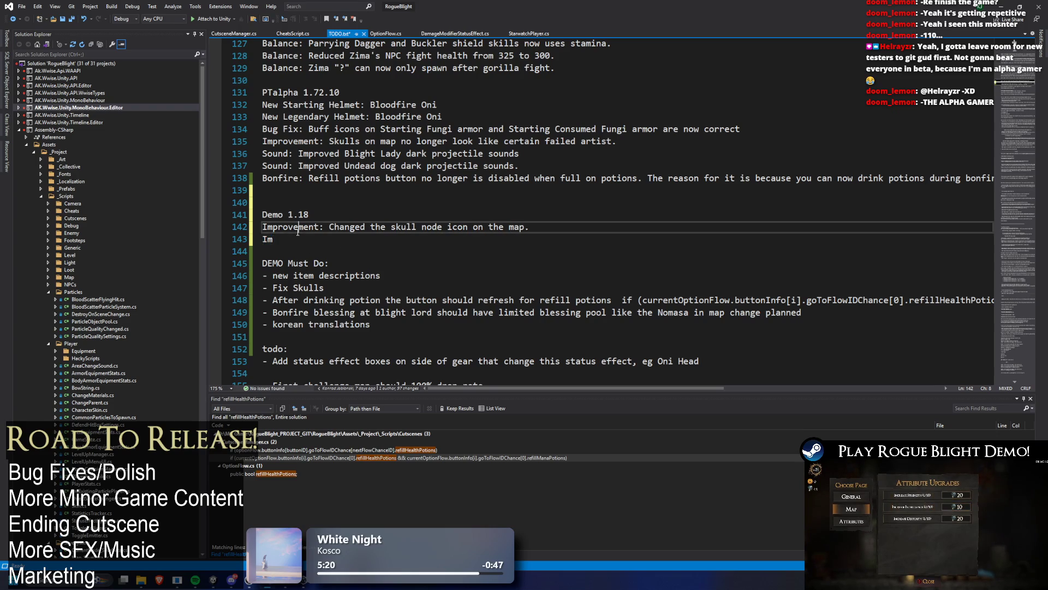
pyautogui.write(': Refi')
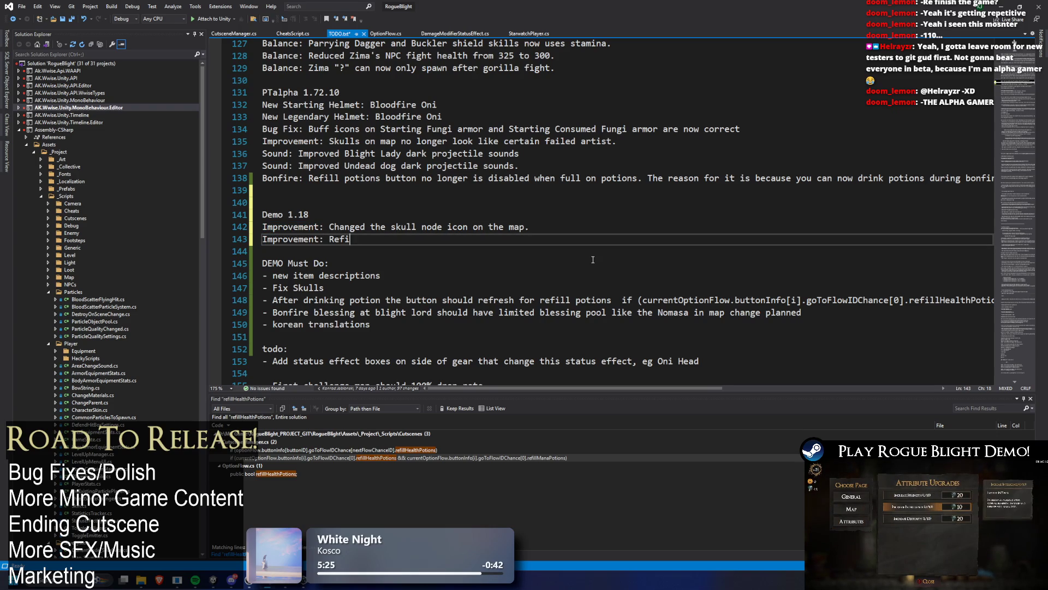
pyautogui.write('ll potions button l')
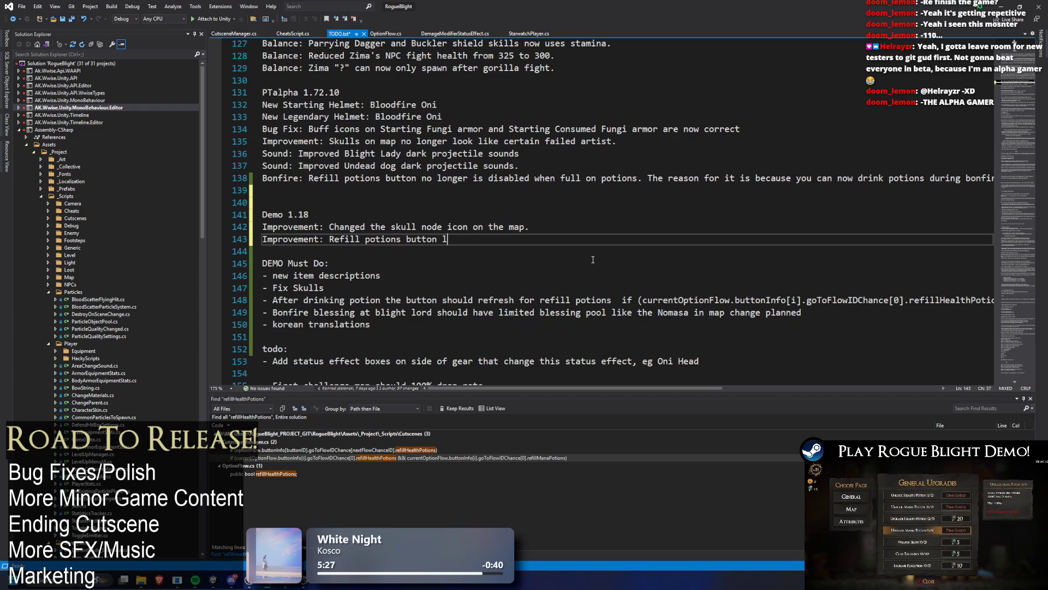
pyautogui.press('BackSpace')
pyautogui.write('no longer is disabled in t')
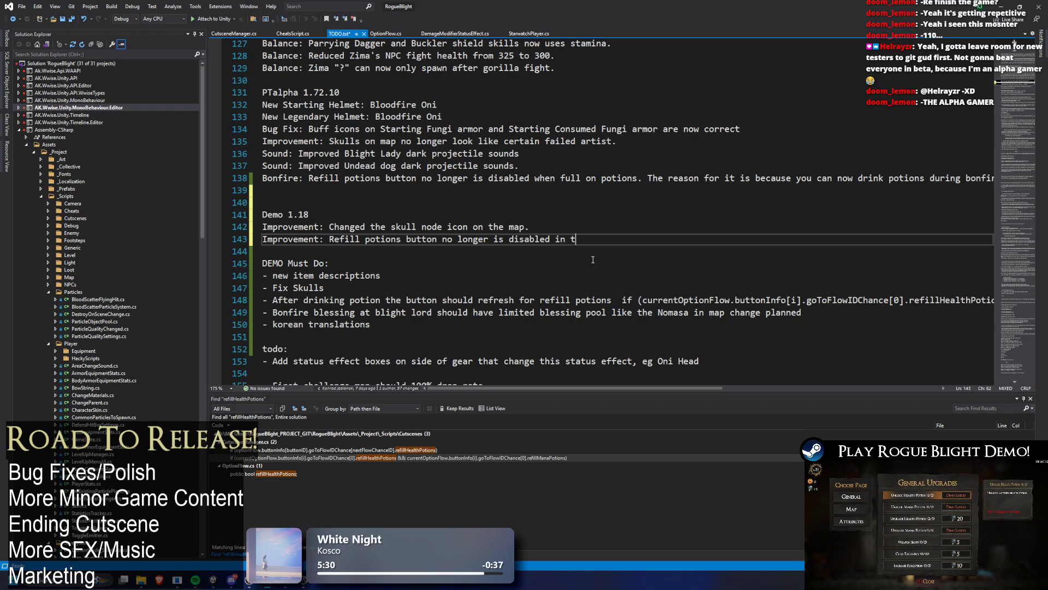
pyautogui.write('he bonfire.')
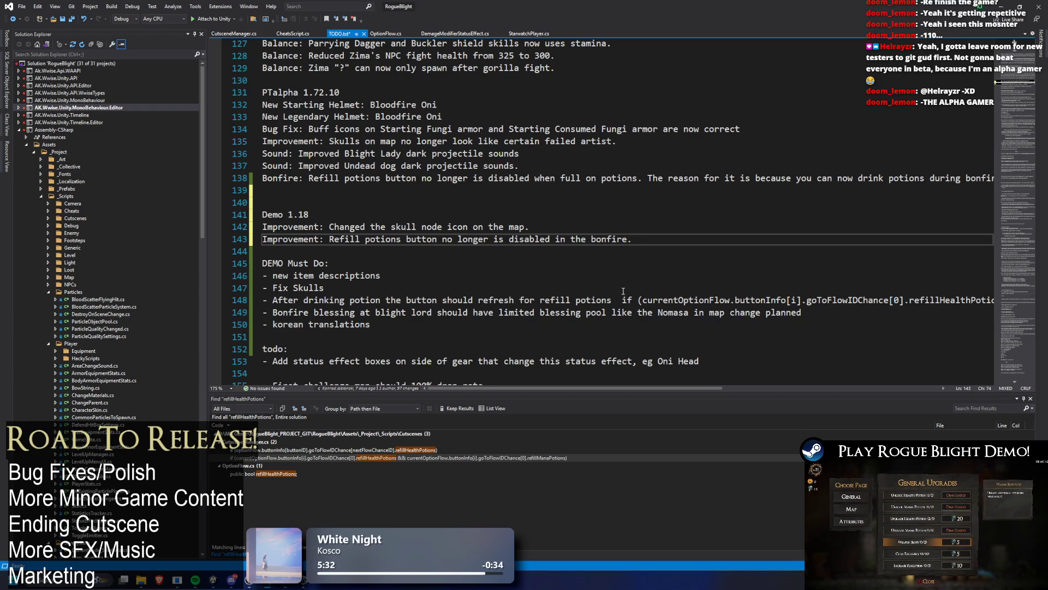
pyautogui.hscroll(5, 655, 327)
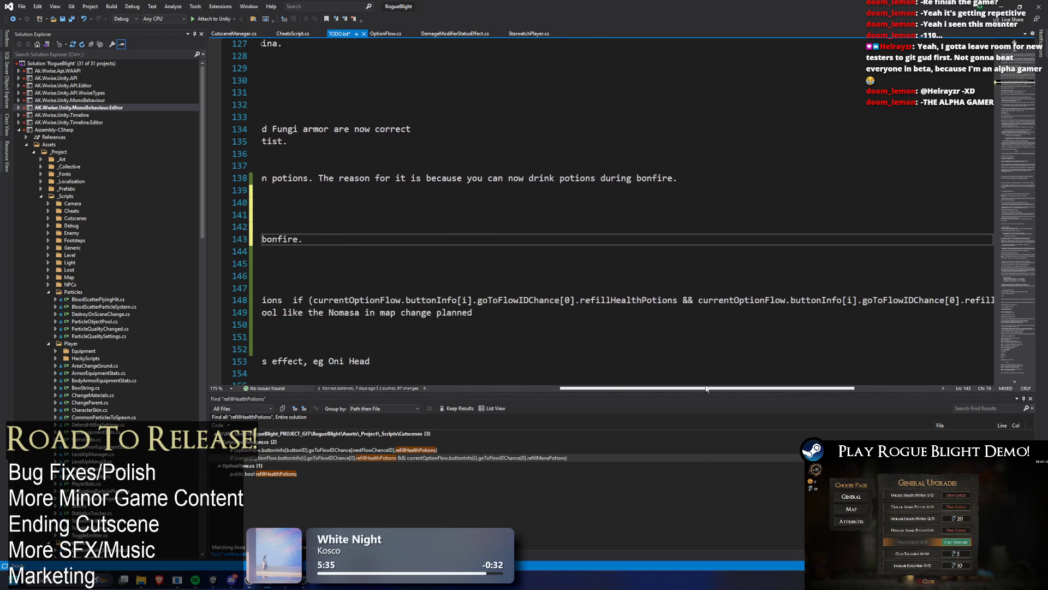
pyautogui.hscroll(-5, 682, 326)
pyautogui.write('TH')
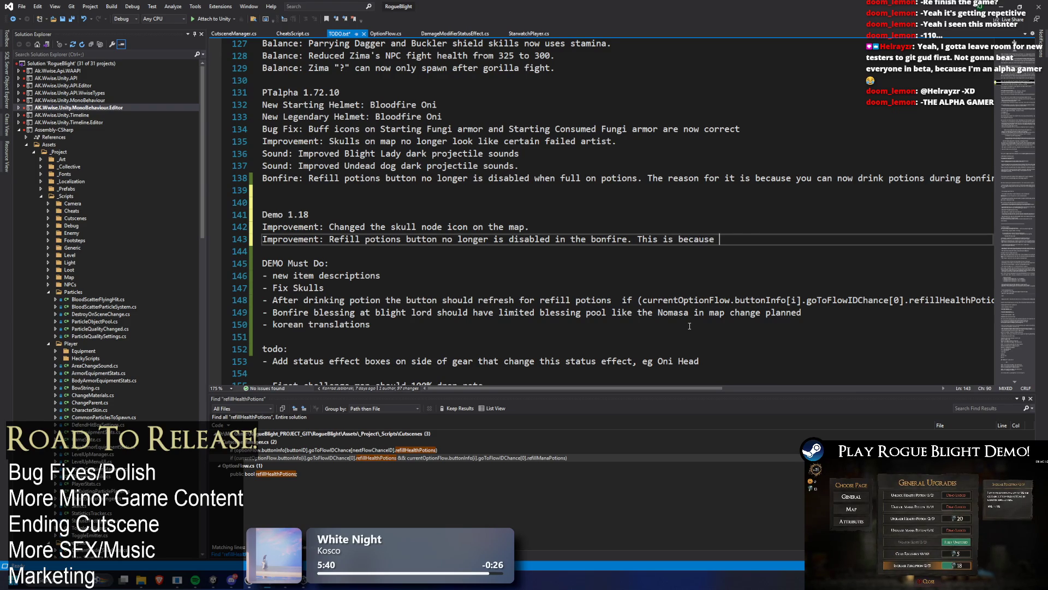
pyautogui.write('nk ')
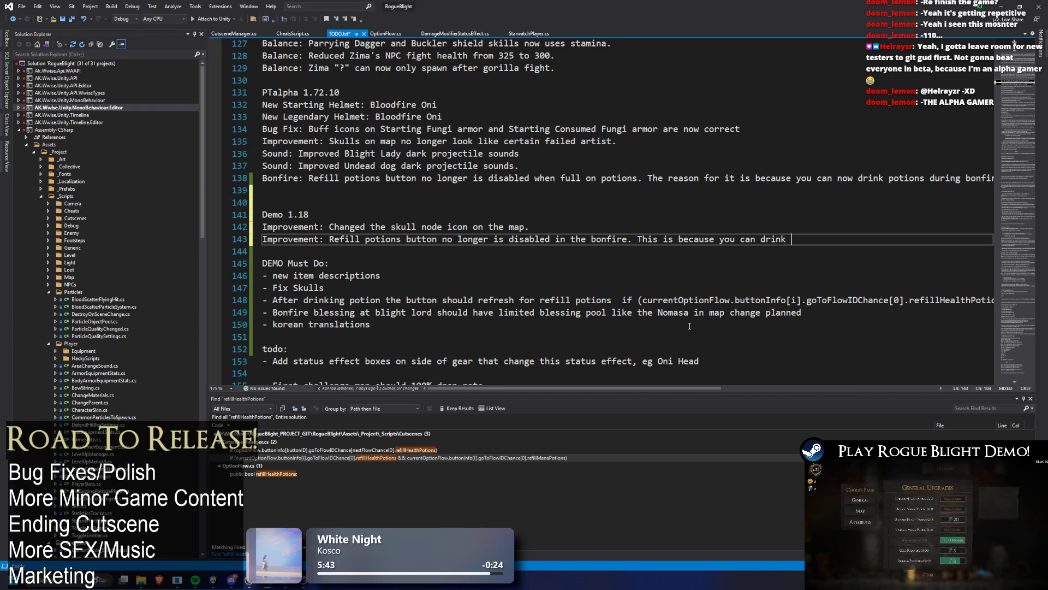
pyautogui.write('potions at bonfire so')
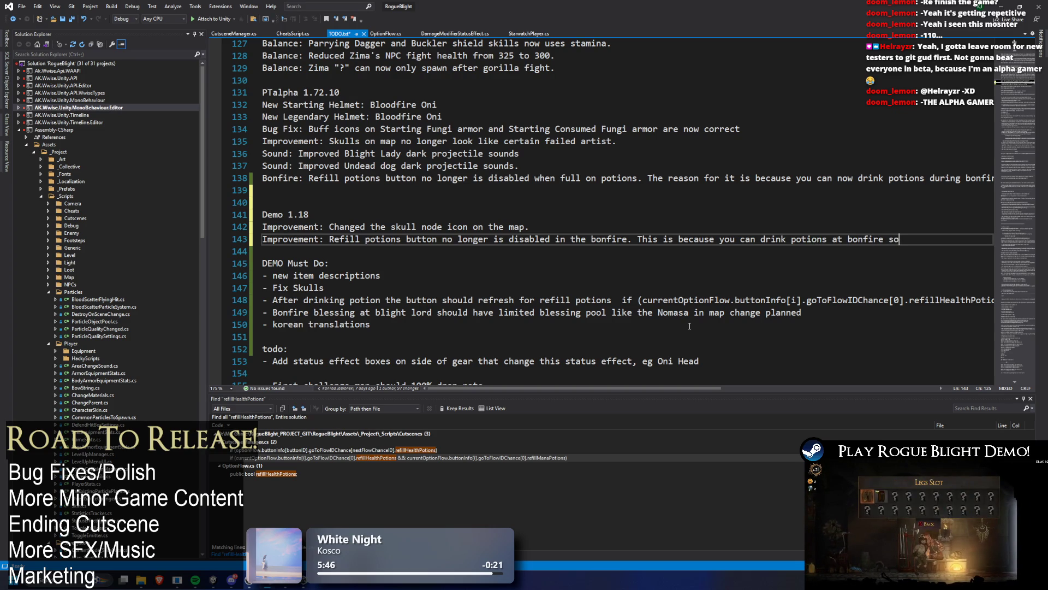
pyautogui.press('BackSpace')
pyautogui.press('BackSpace')
pyautogui.press('BackSpace')
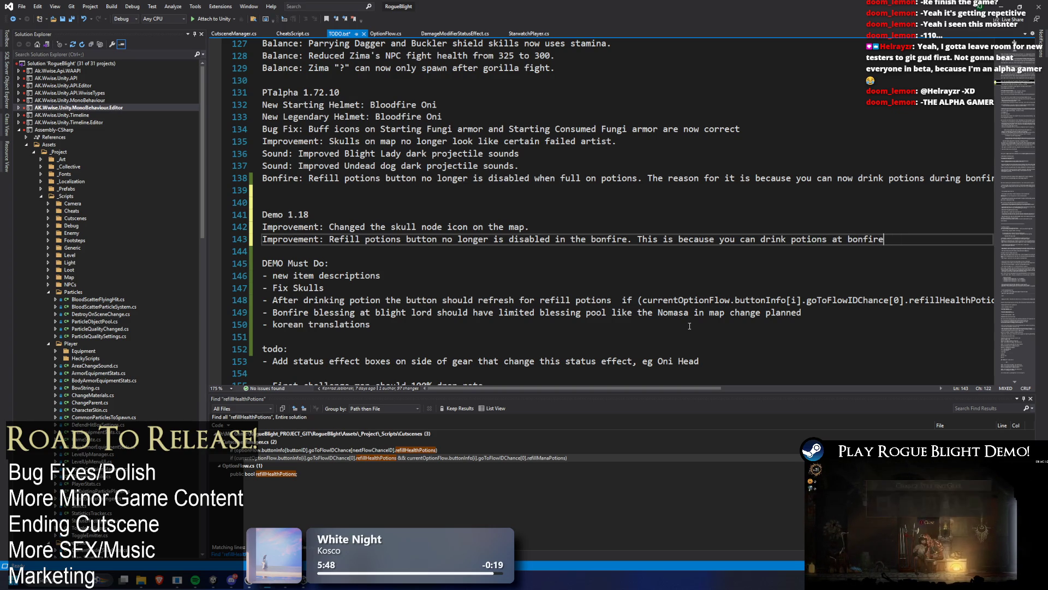
pyautogui.write('.')
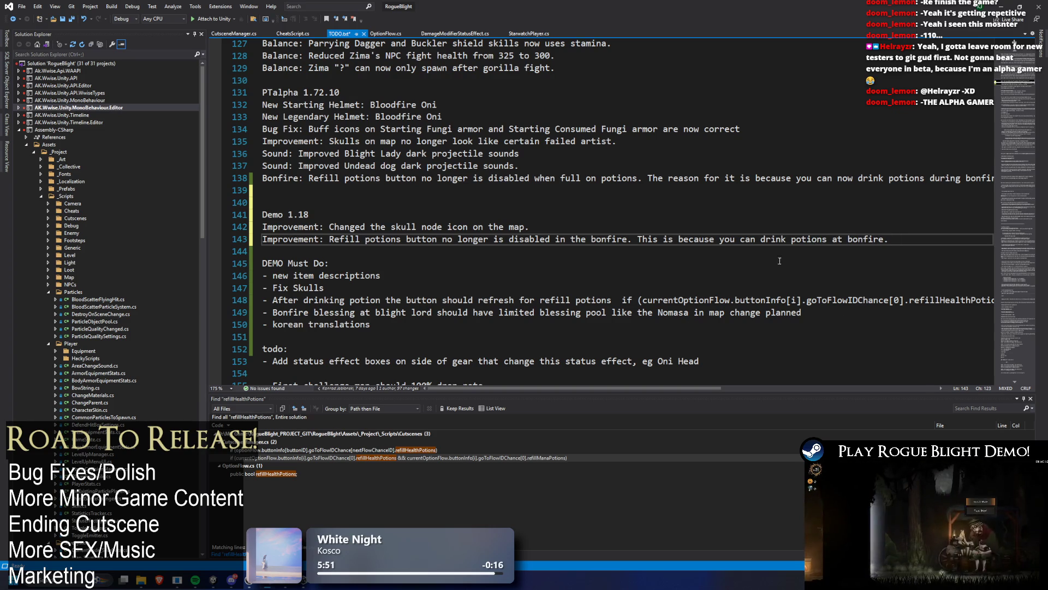
# Insert 'if you are full on the potions' into the refill sentence and add a blank line below.
pyautogui.click(760, 241)
pyautogui.write('now')
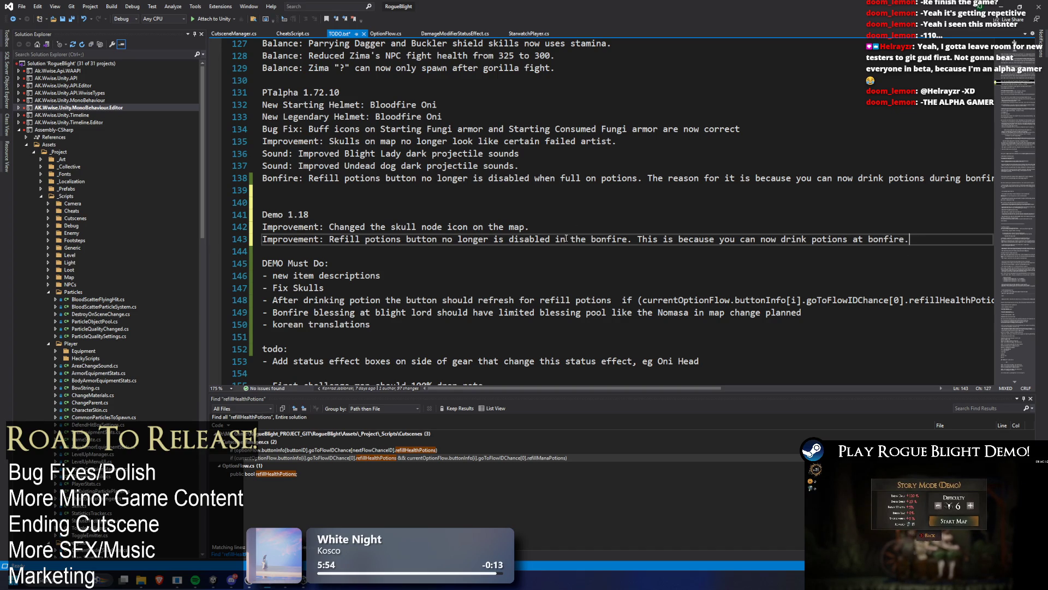
pyautogui.write('if you are fuil')
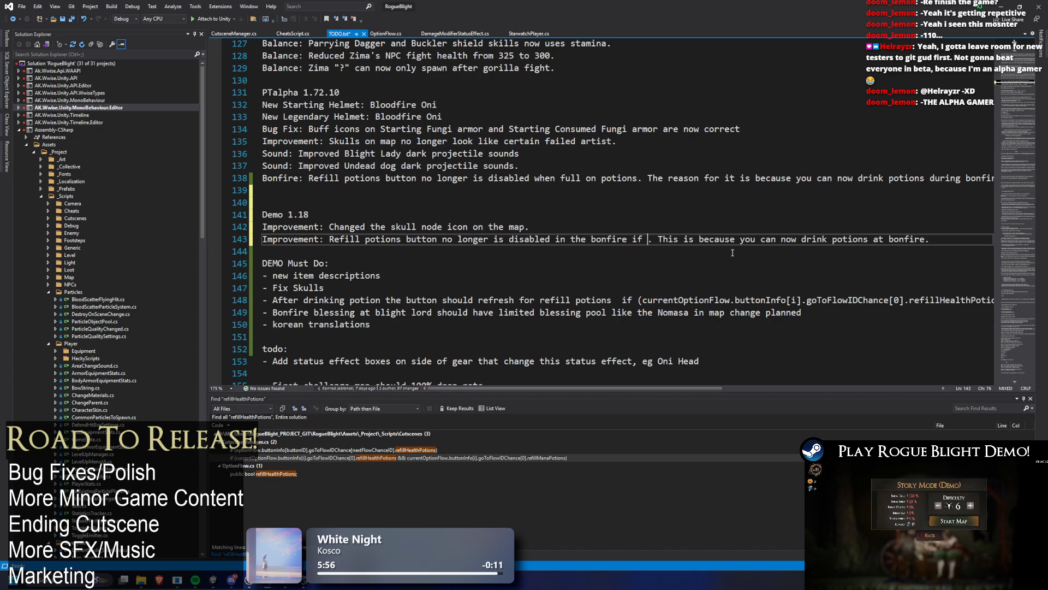
pyautogui.press('BackSpace')
pyautogui.press('BackSpace')
pyautogui.write('ll on the ')
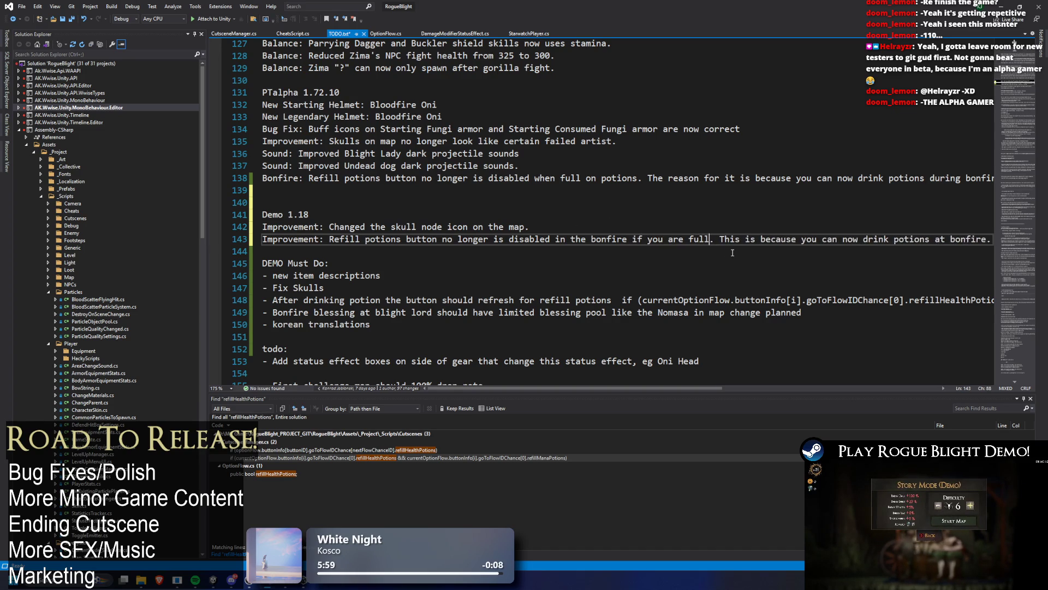
pyautogui.write('potions')
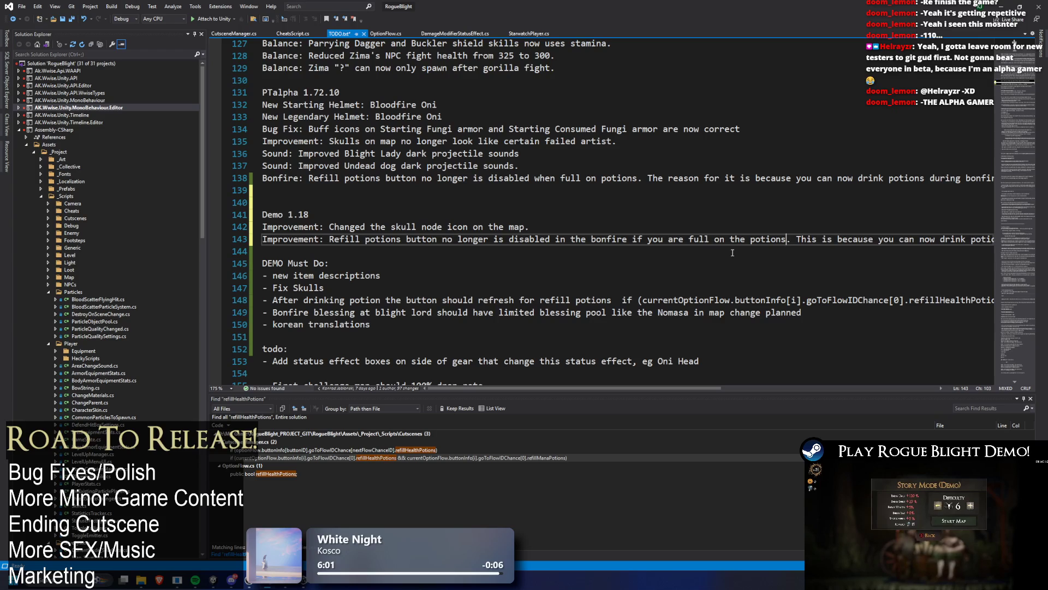
pyautogui.press('Down')
pyautogui.press('Return')
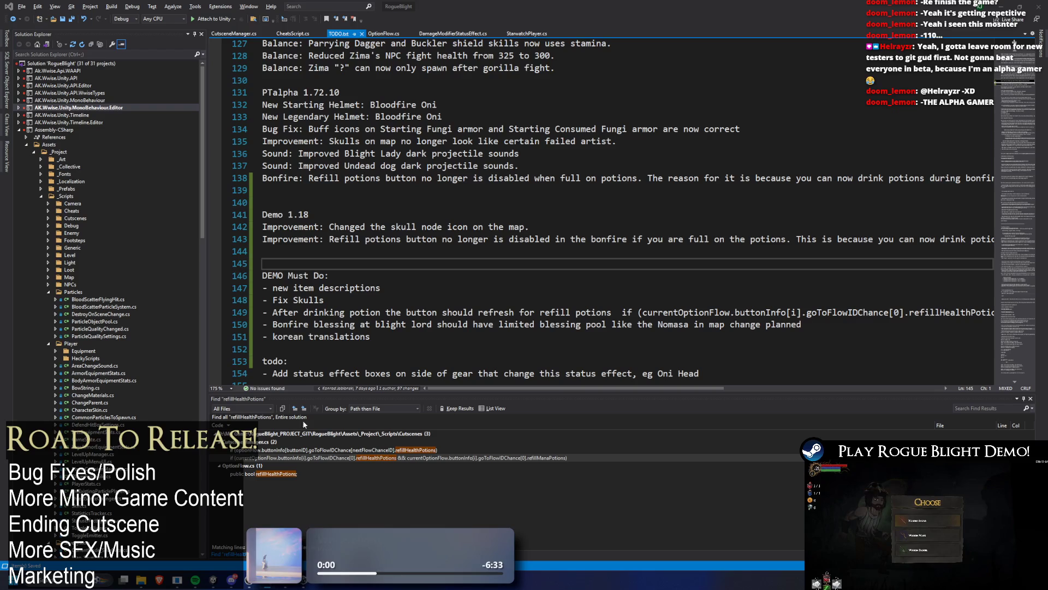
pyautogui.click(213, 580)
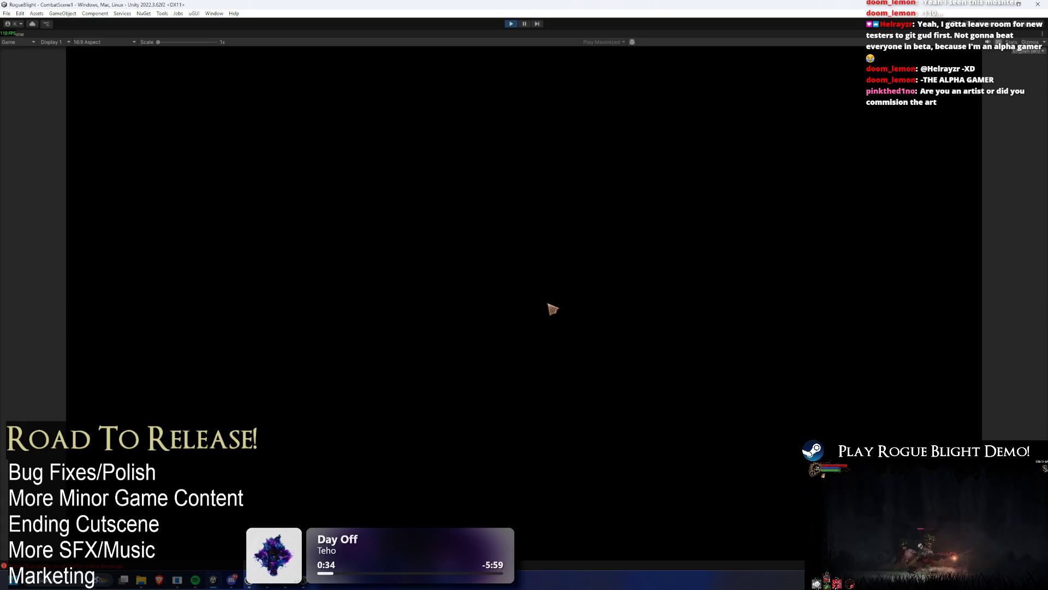
# Walk through the camp to the map wagon, then open and back out of the Story Mode screen.
pyautogui.press('a')
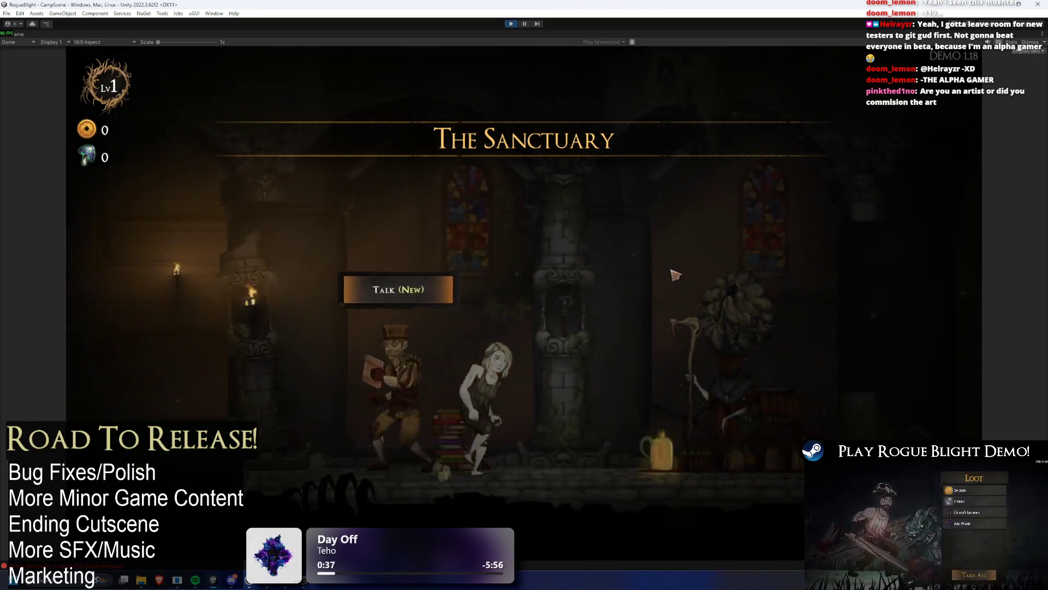
pyautogui.press('a')
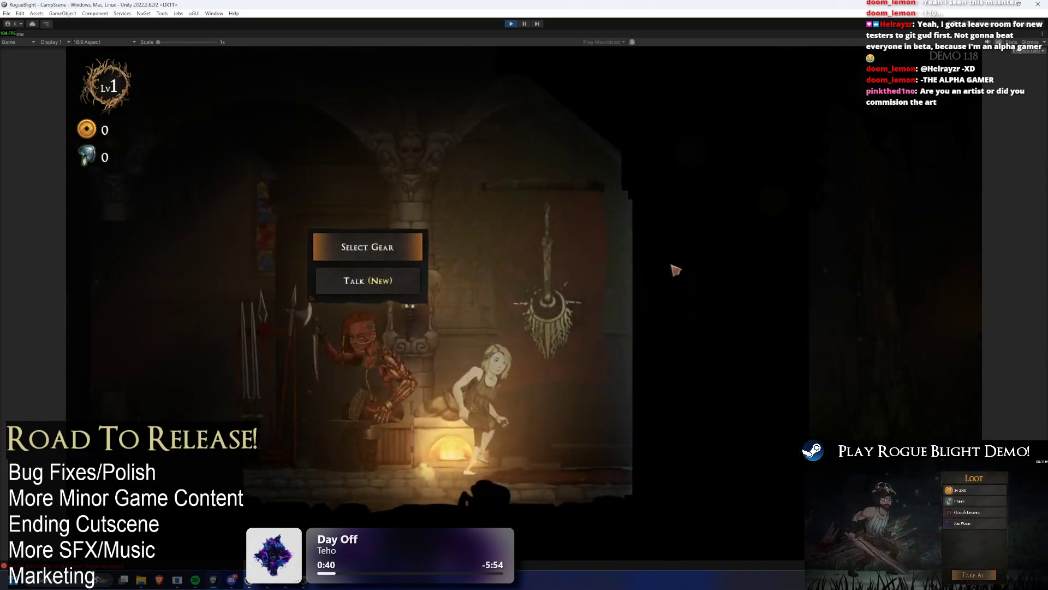
pyautogui.press('d')
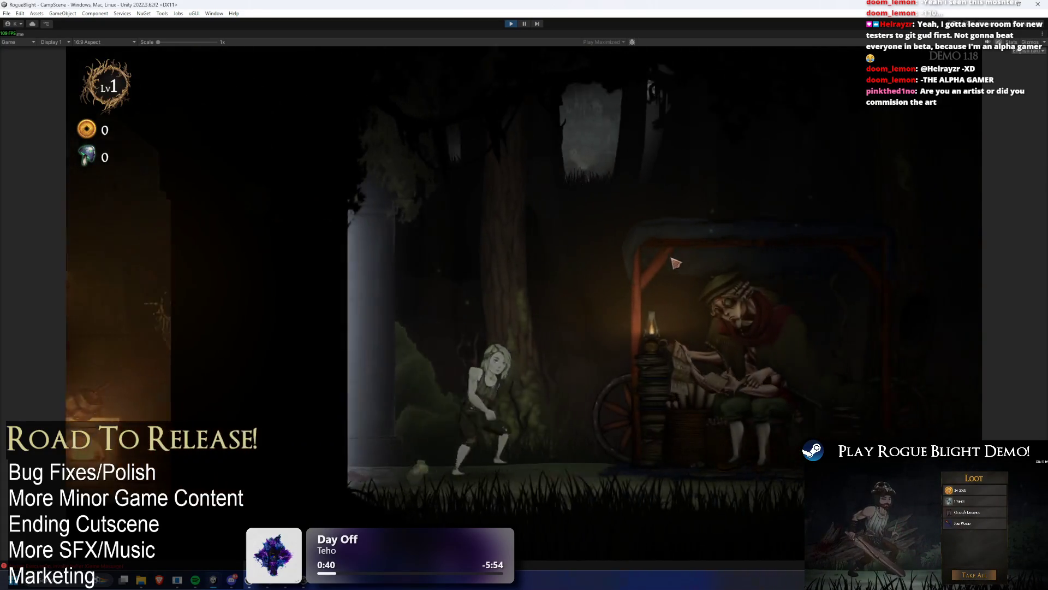
pyautogui.press('e')
pyautogui.press('e')
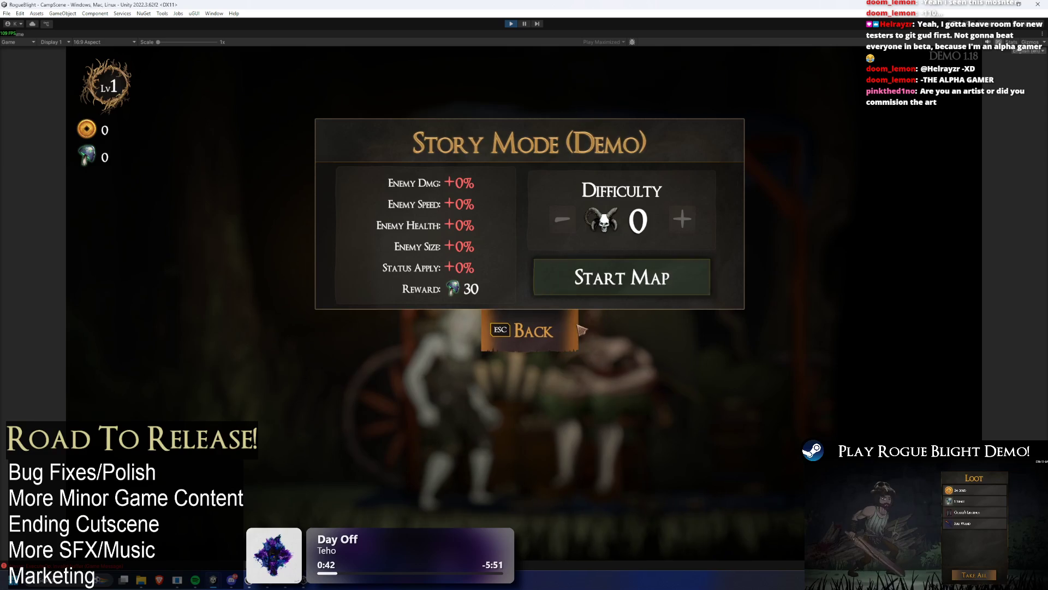
pyautogui.press('Escape')
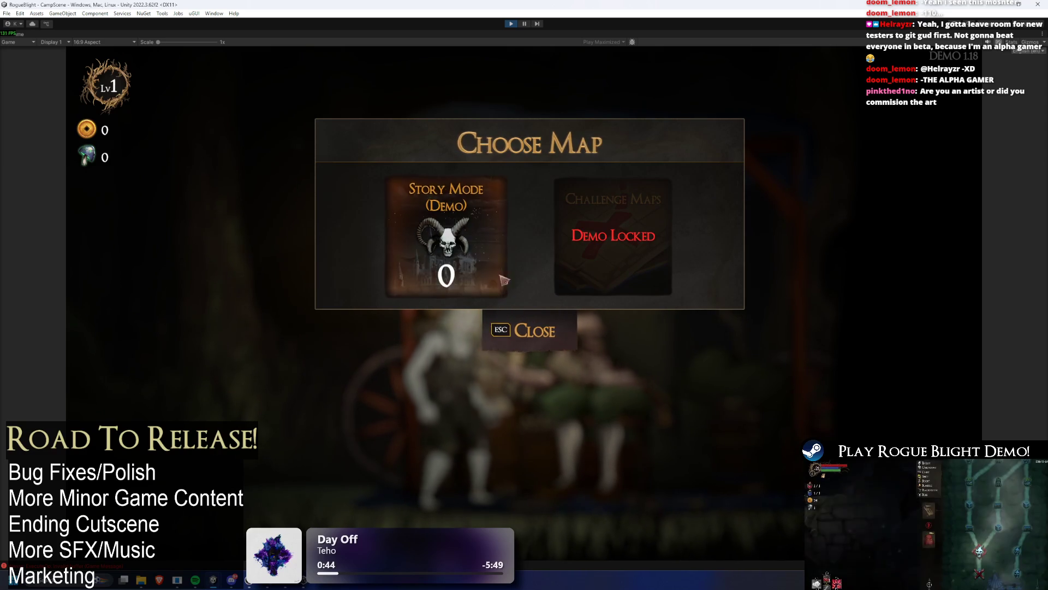
pyautogui.press('Escape')
pyautogui.press('e')
pyautogui.press('Escape')
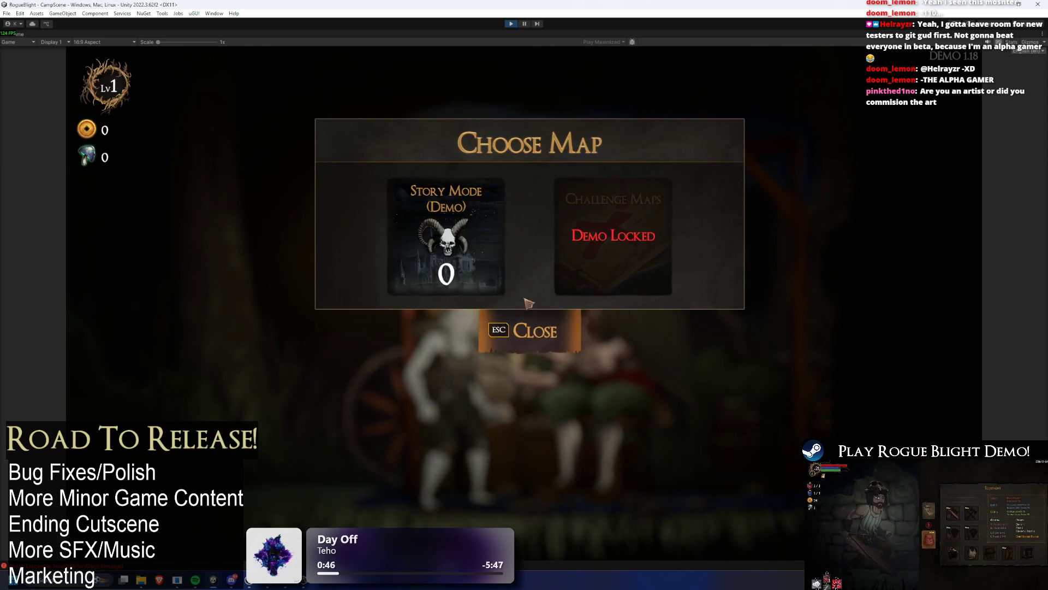
pyautogui.press('e')
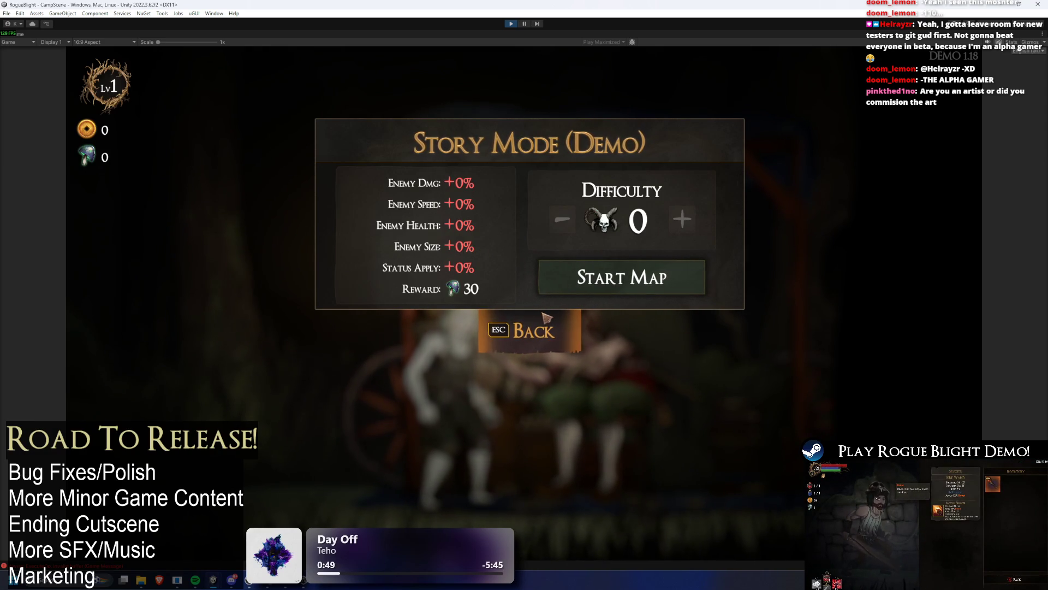
pyautogui.click(546, 320)
# Buy Health Potion, Mana Potion, Starting Blessing and Bonfire upgrades, spending currency from 300 to 206.
pyautogui.press('a')
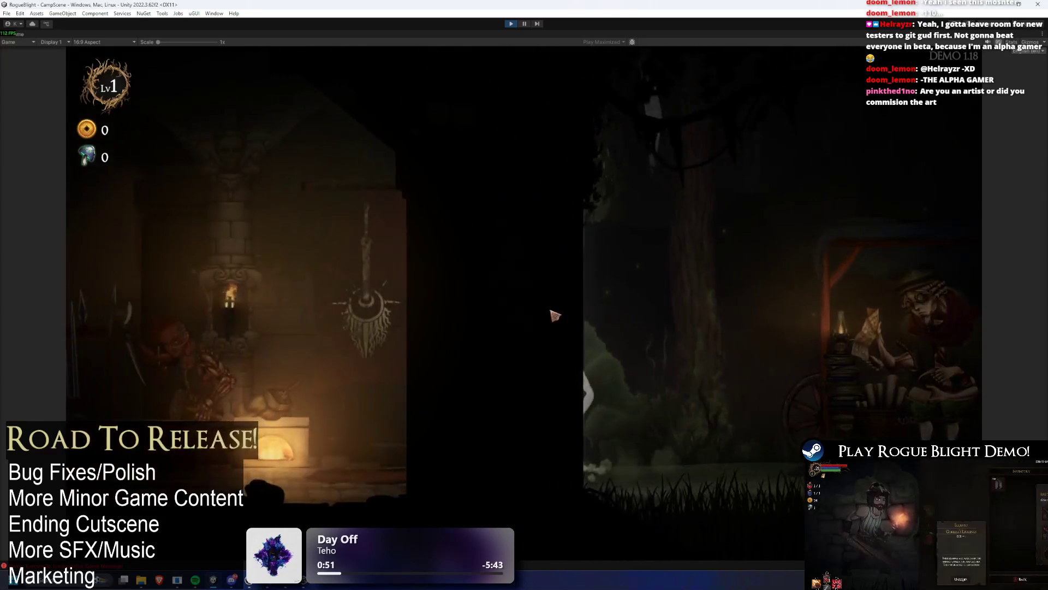
pyautogui.press('e')
pyautogui.press('e')
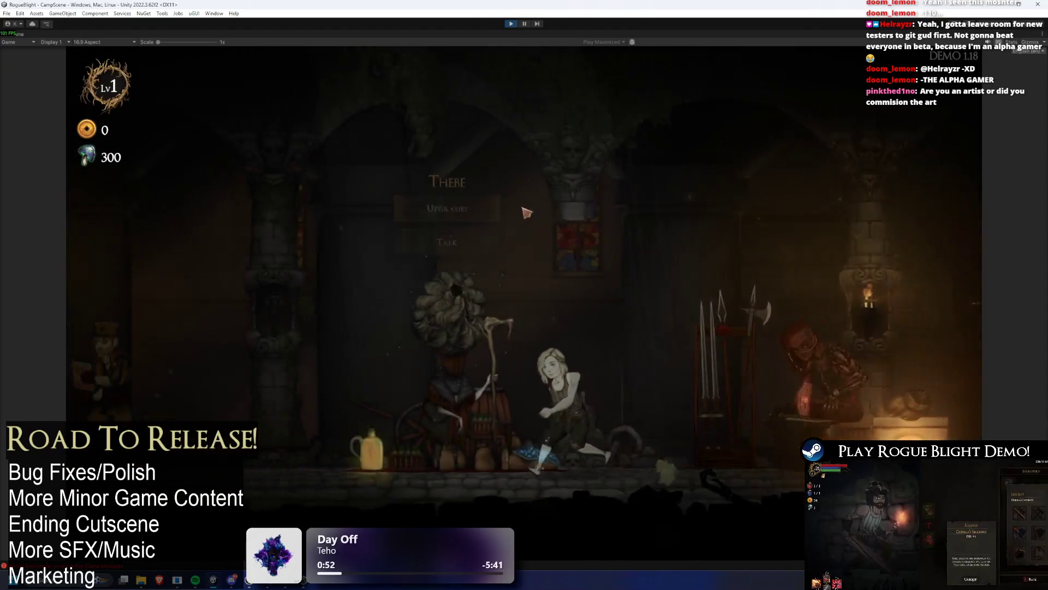
pyautogui.click(470, 181)
pyautogui.click(469, 224)
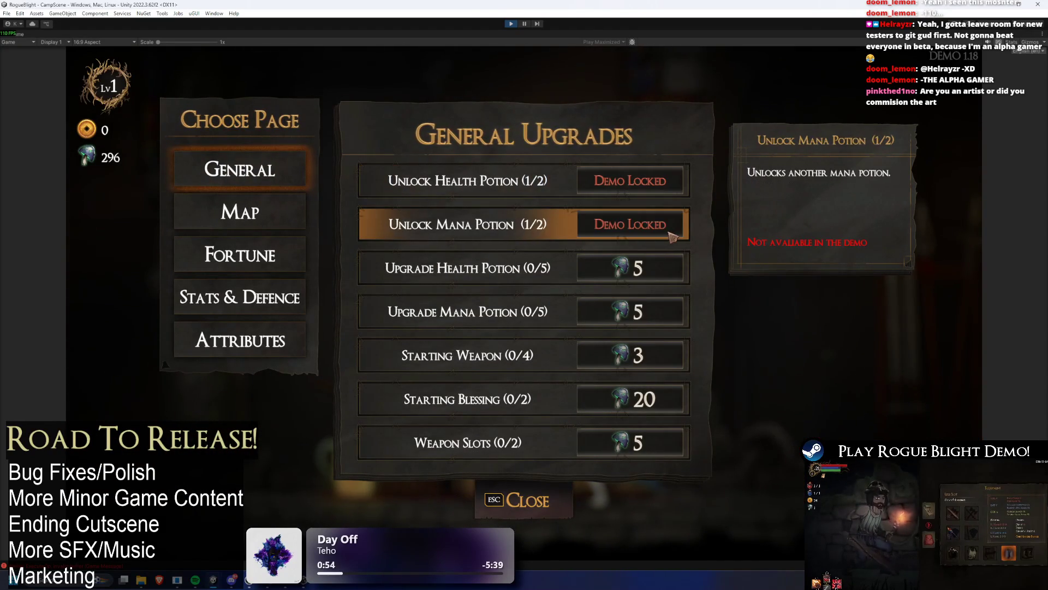
pyautogui.moveTo(551, 400); pyautogui.dragTo(552, 400)
pyautogui.click(280, 206)
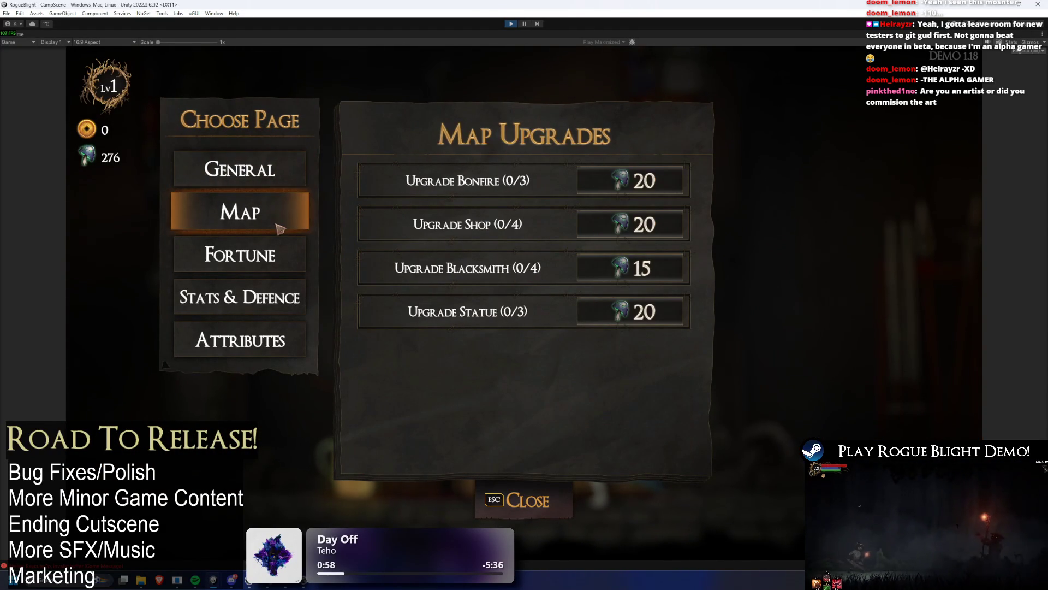
pyautogui.moveTo(633, 182); pyautogui.dragTo(634, 183)
pyautogui.press('Escape')
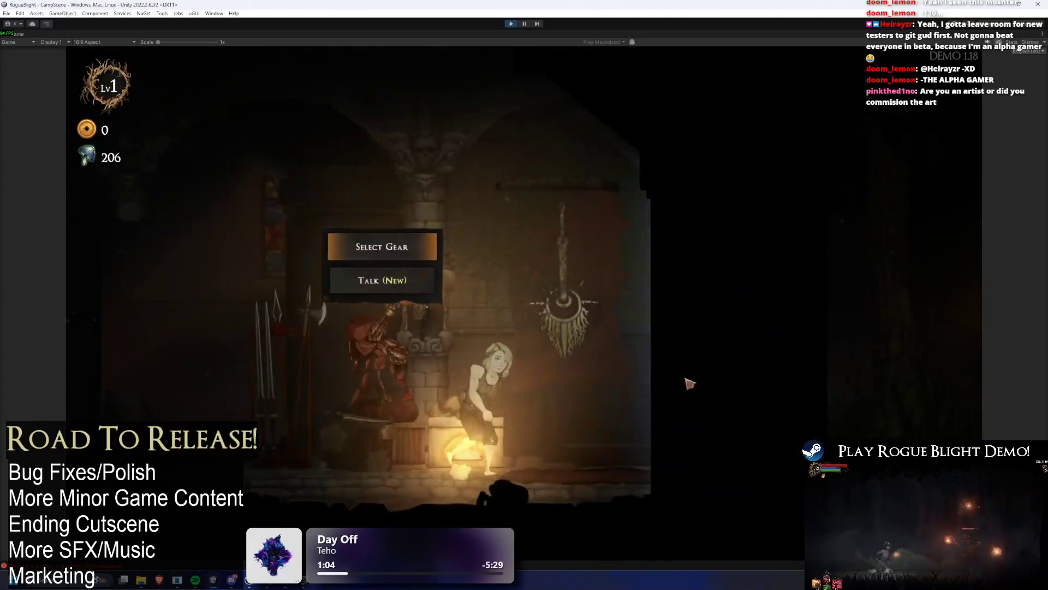
# Walk to the map wagon and start the Story Mode (Demo) map.
pyautogui.press('a')
pyautogui.click(522, 169)
pyautogui.click(457, 178)
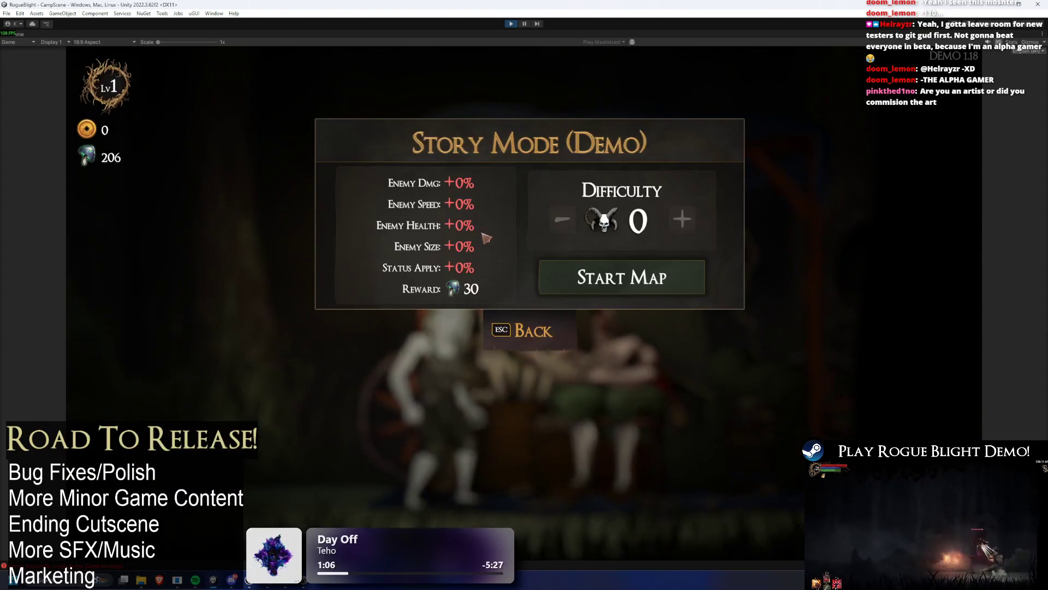
pyautogui.click(595, 270)
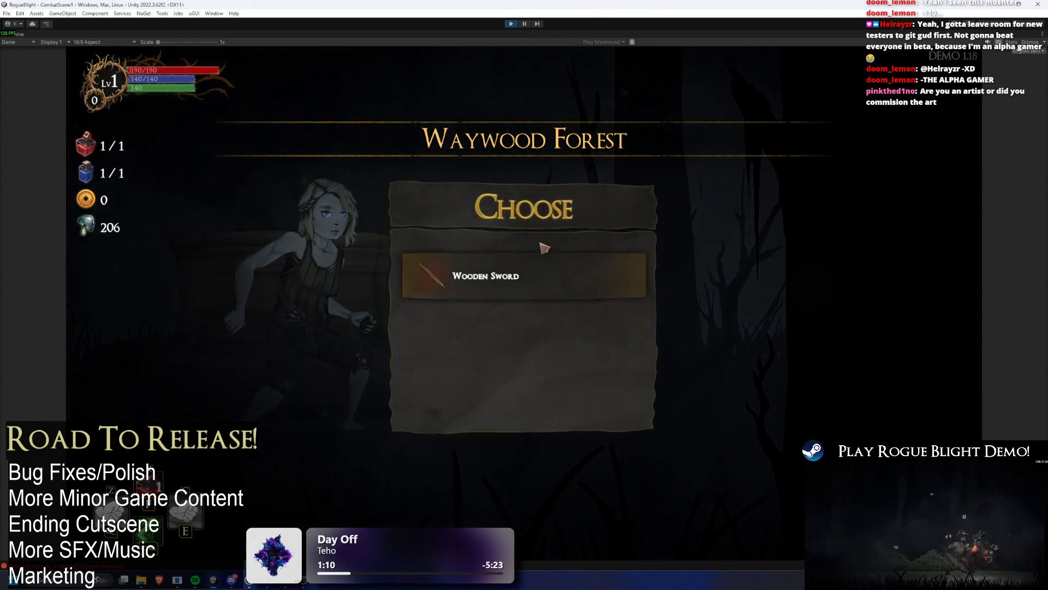
# Take the Wooden Sword and a minor blessing, then win and loot the first fight.
pyautogui.click(551, 275)
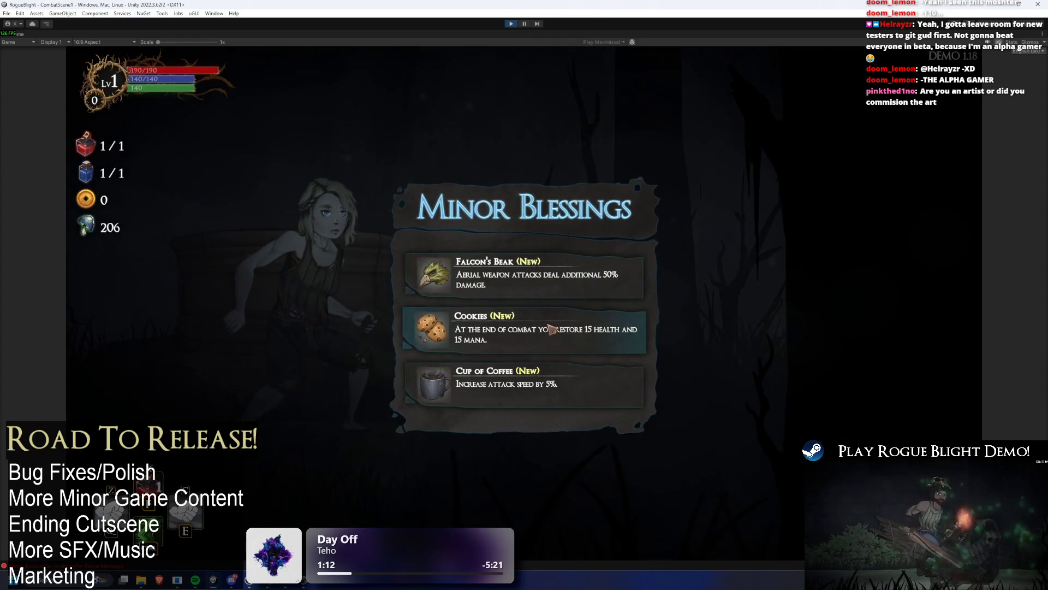
pyautogui.click(480, 327)
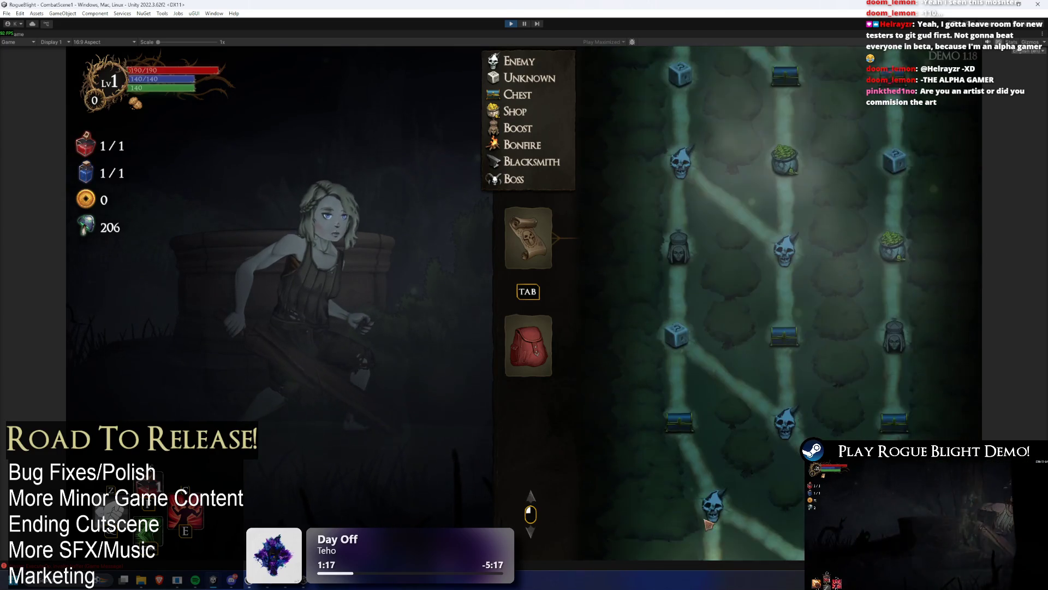
pyautogui.click(721, 468)
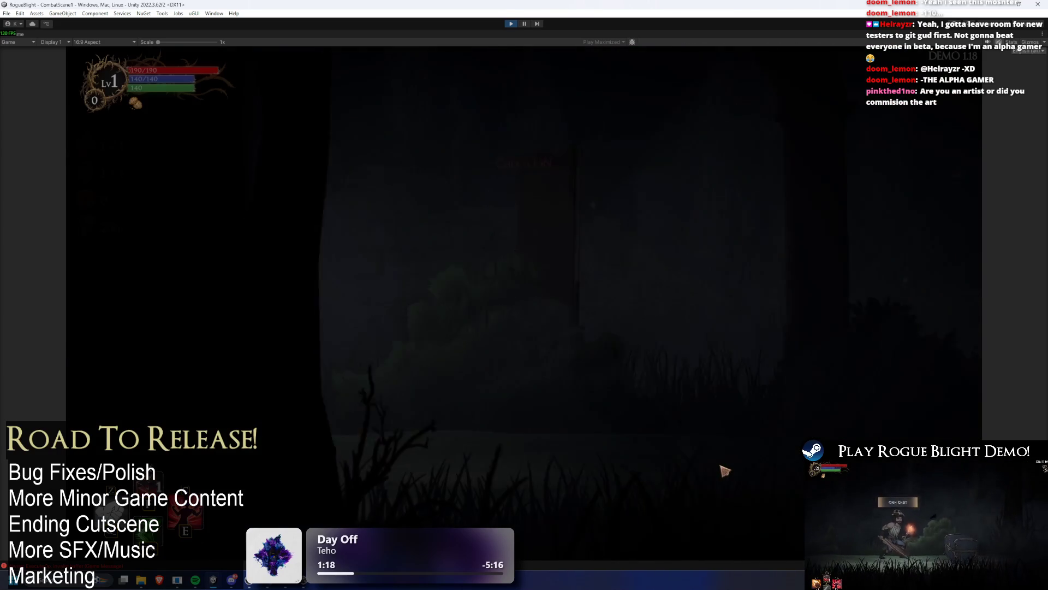
pyautogui.press('d')
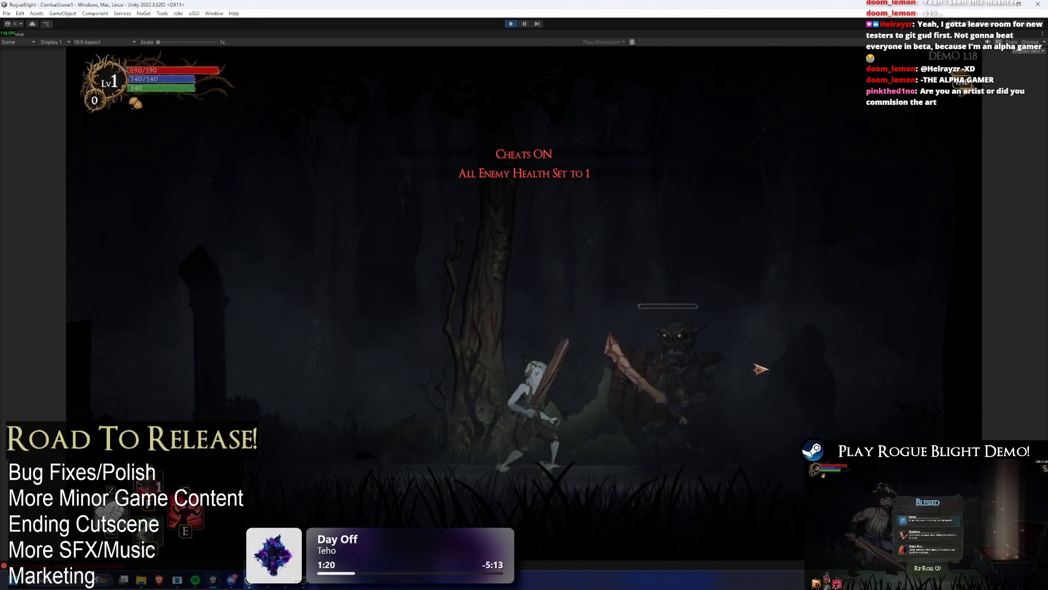
pyautogui.click(688, 464)
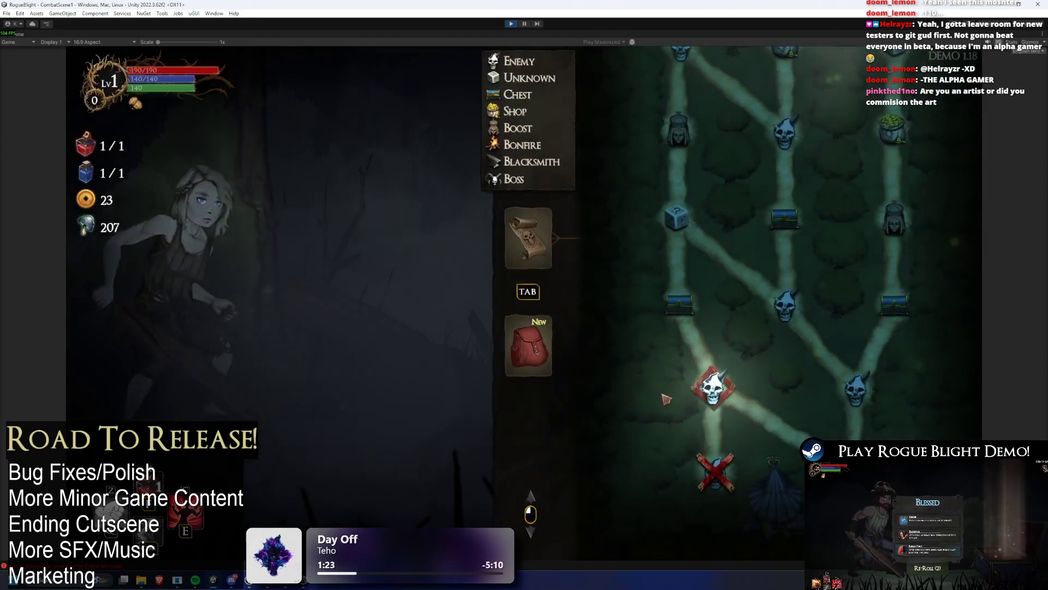
pyautogui.click(724, 379)
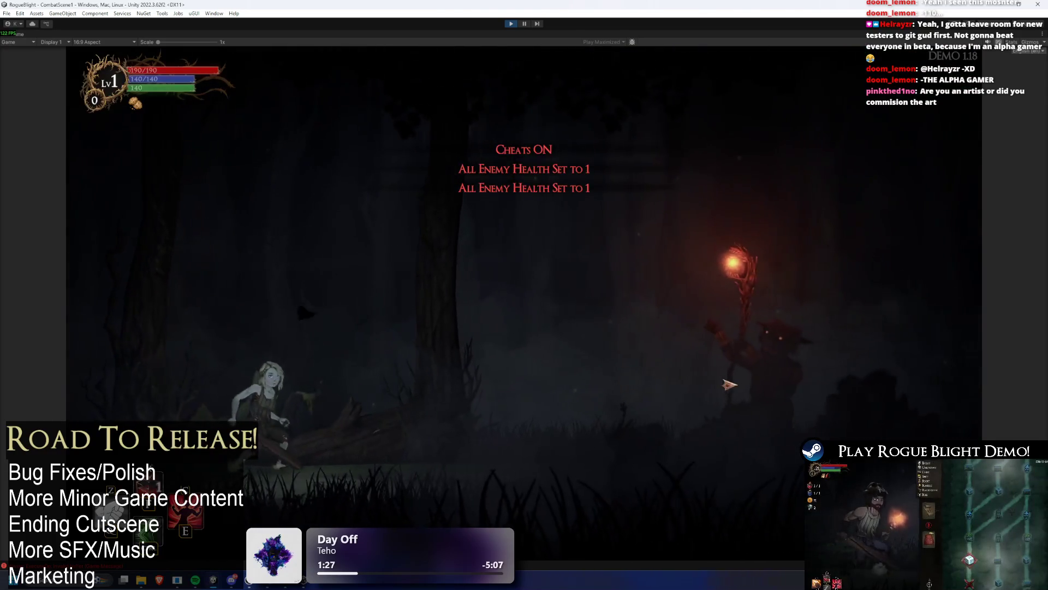
# Win the second fight, take Healthy Appetite, and gain Bonus Health at the mystery shrine.
pyautogui.click(723, 381)
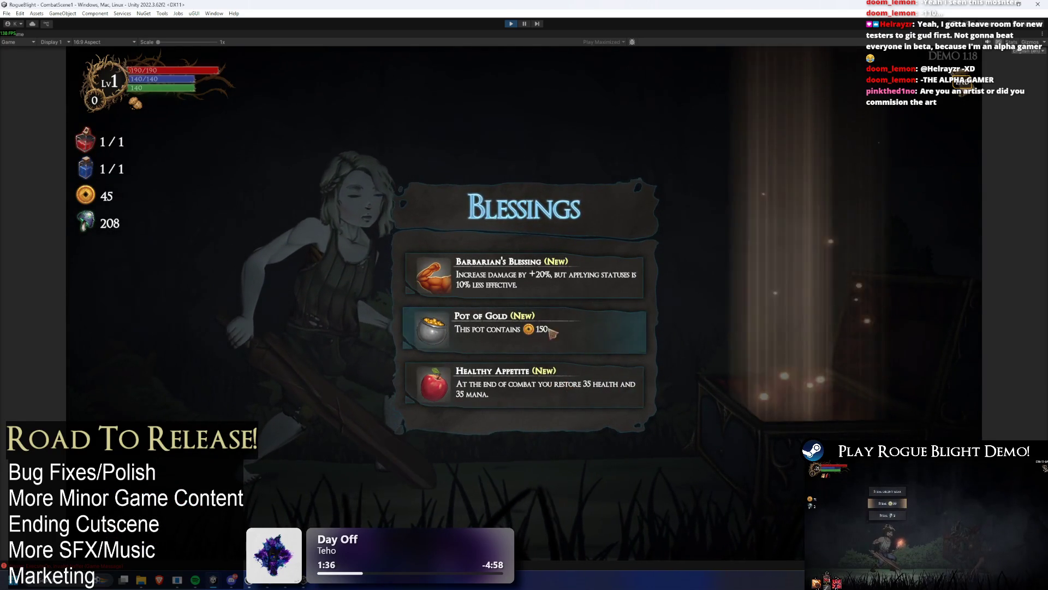
pyautogui.click(556, 401)
pyautogui.click(690, 407)
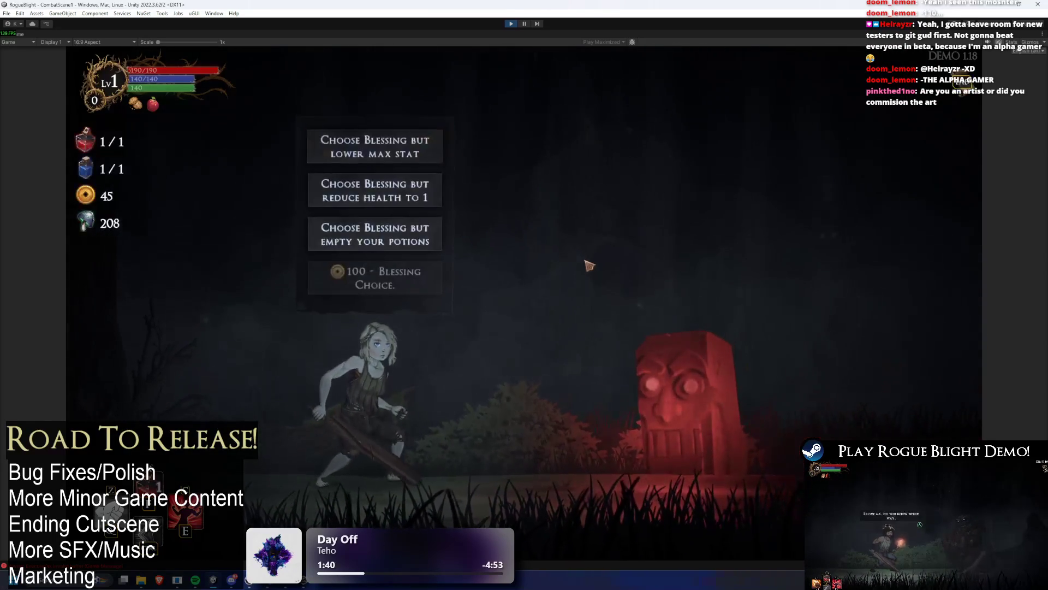
pyautogui.click(381, 241)
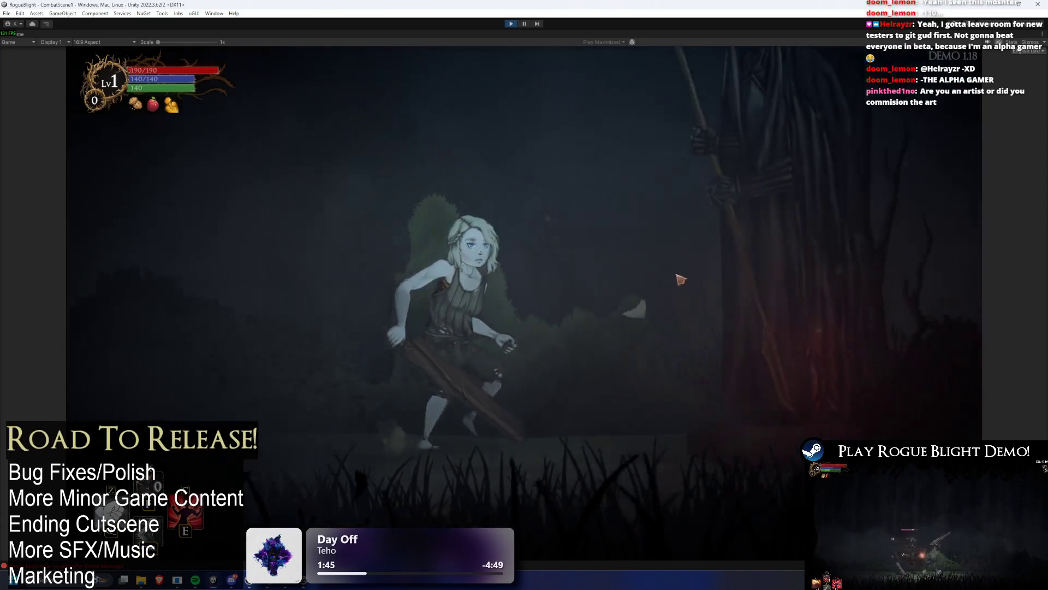
pyautogui.click(462, 315)
pyautogui.click(480, 275)
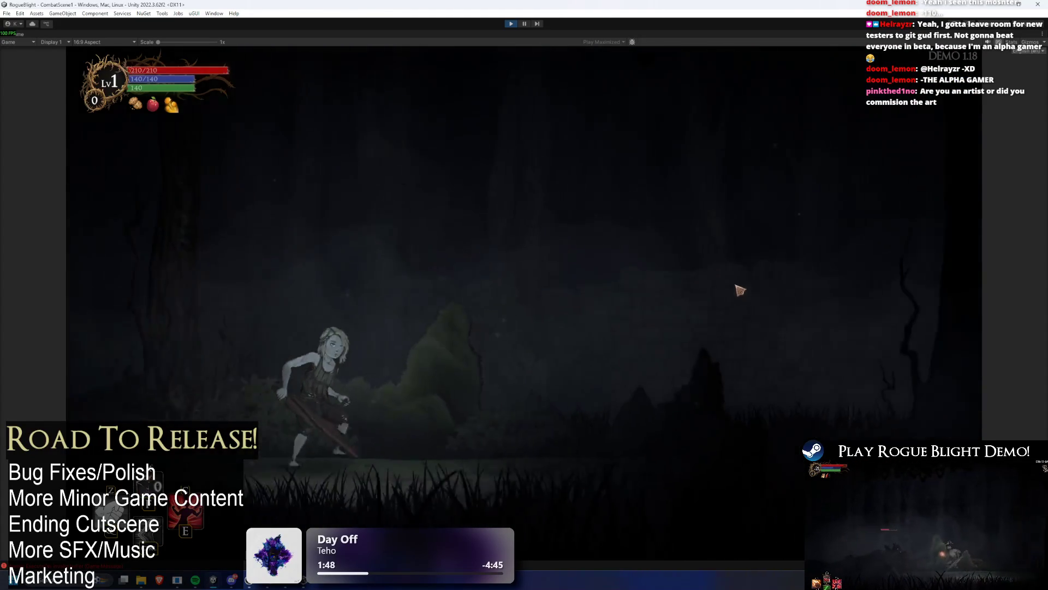
# Turn on the enemy-health-1 cheat, kill the spider, choose Strength, and travel onward.
pyautogui.press('F1')
pyautogui.press('d')
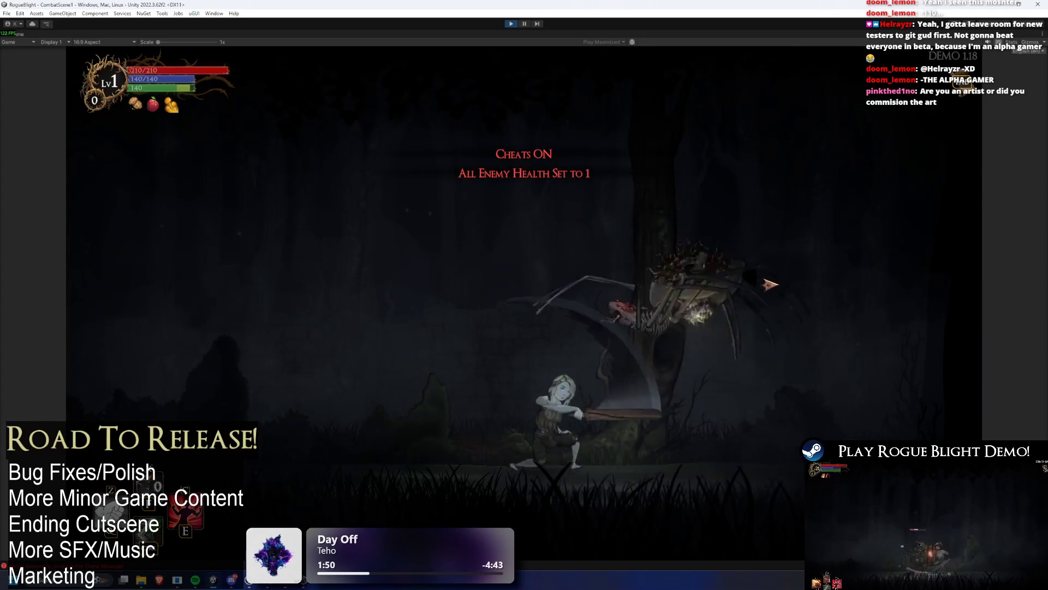
pyautogui.press('e')
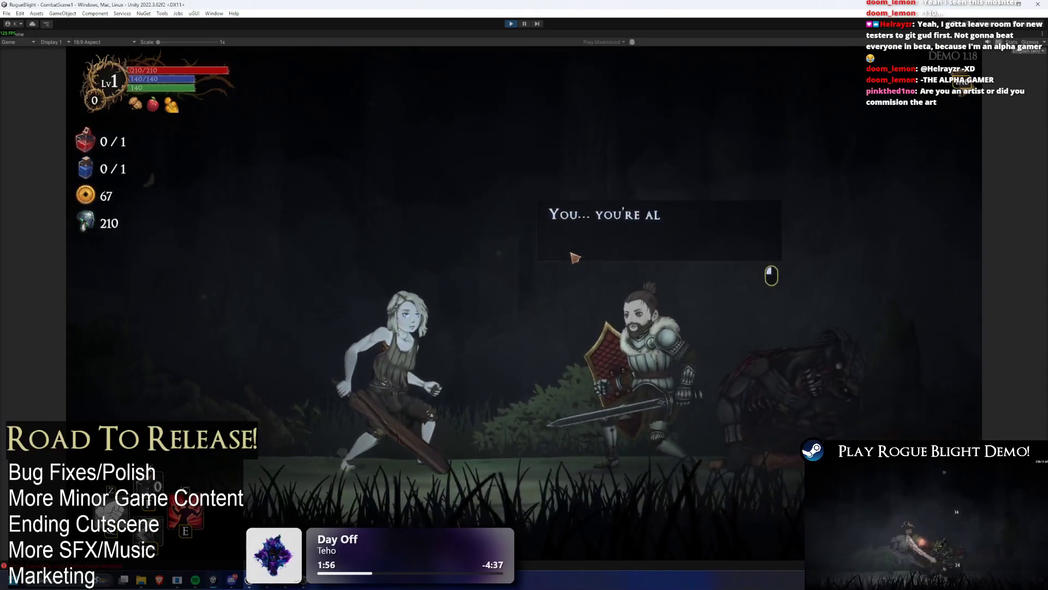
pyautogui.click(469, 148)
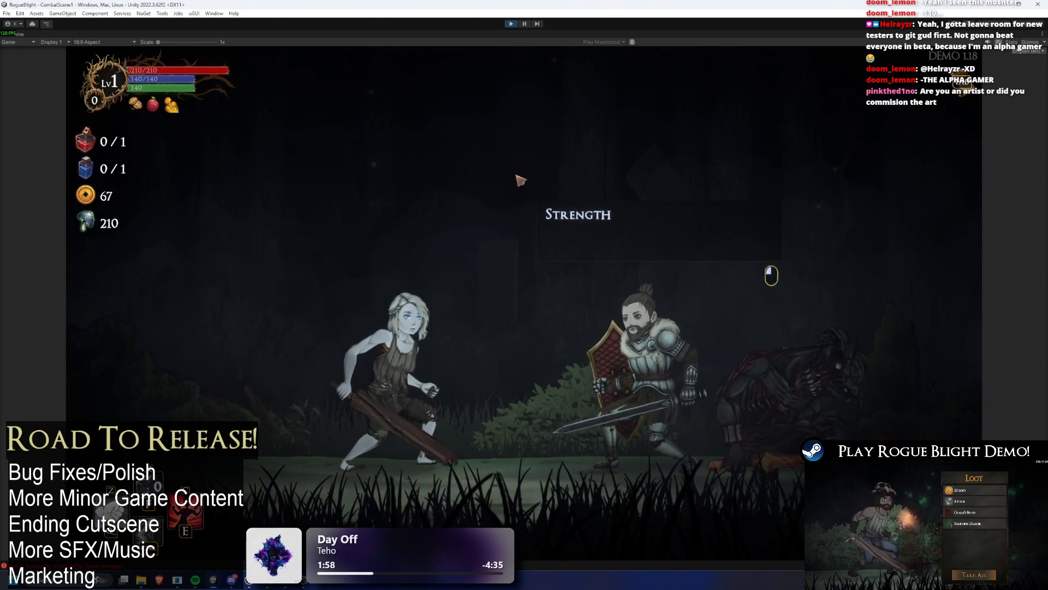
pyautogui.press('e')
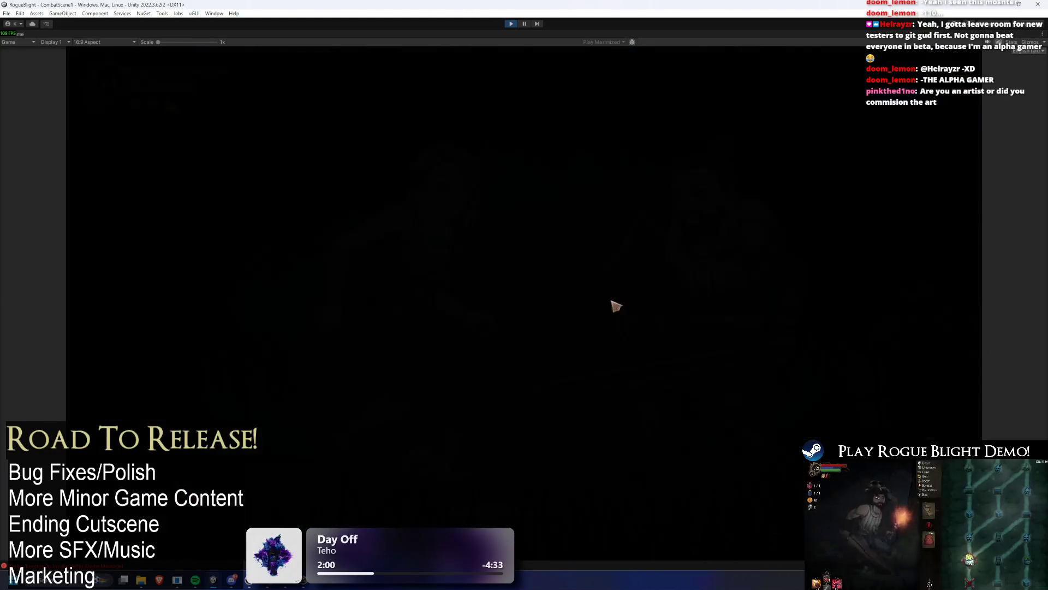
pyautogui.click(689, 417)
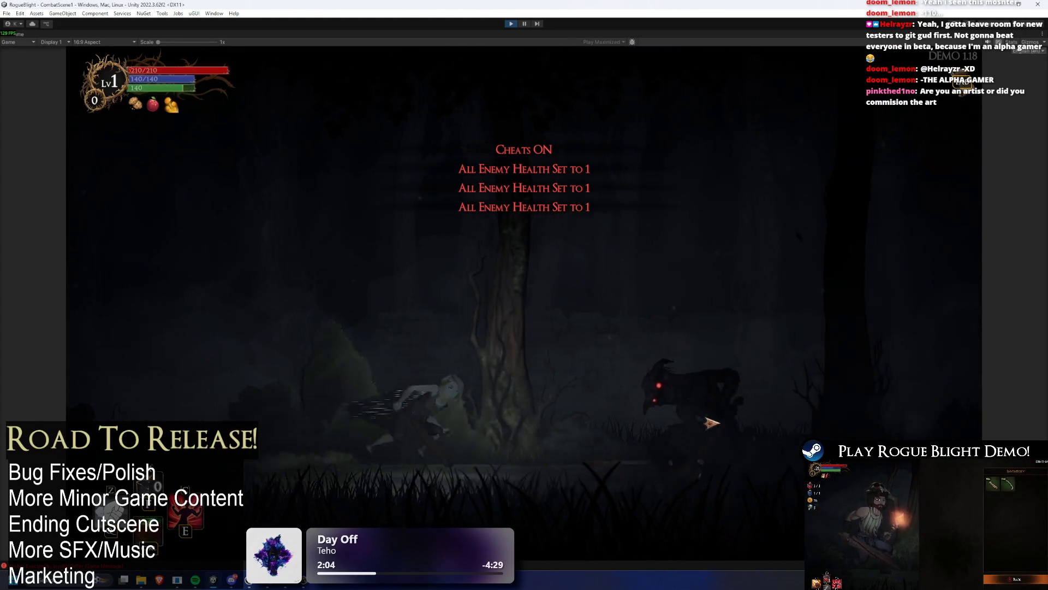
# Defeat the dark enemy and the wolf, taking all their loot.
pyautogui.click(702, 421)
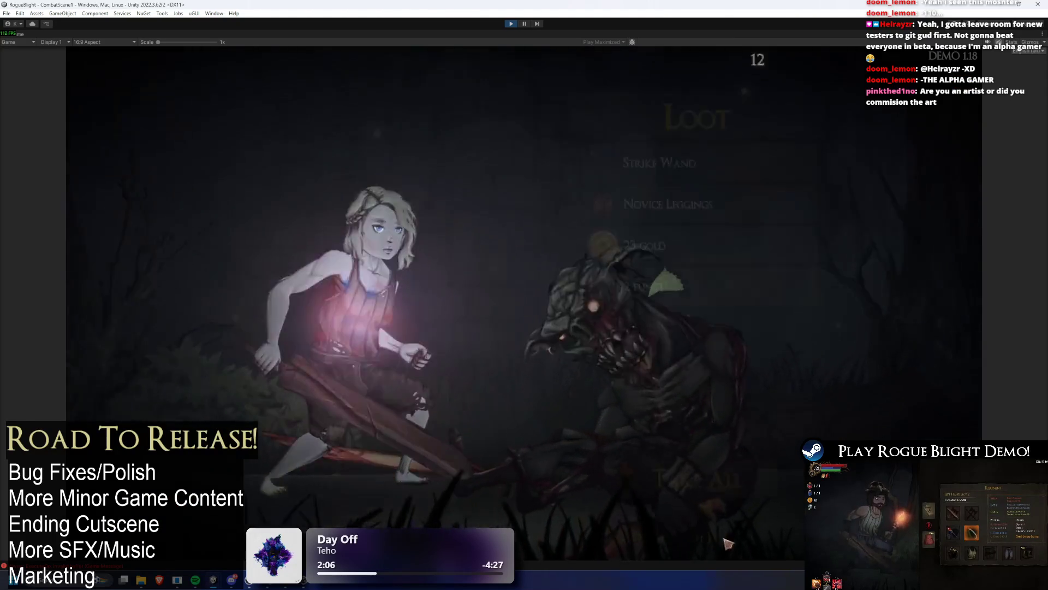
pyautogui.click(724, 481)
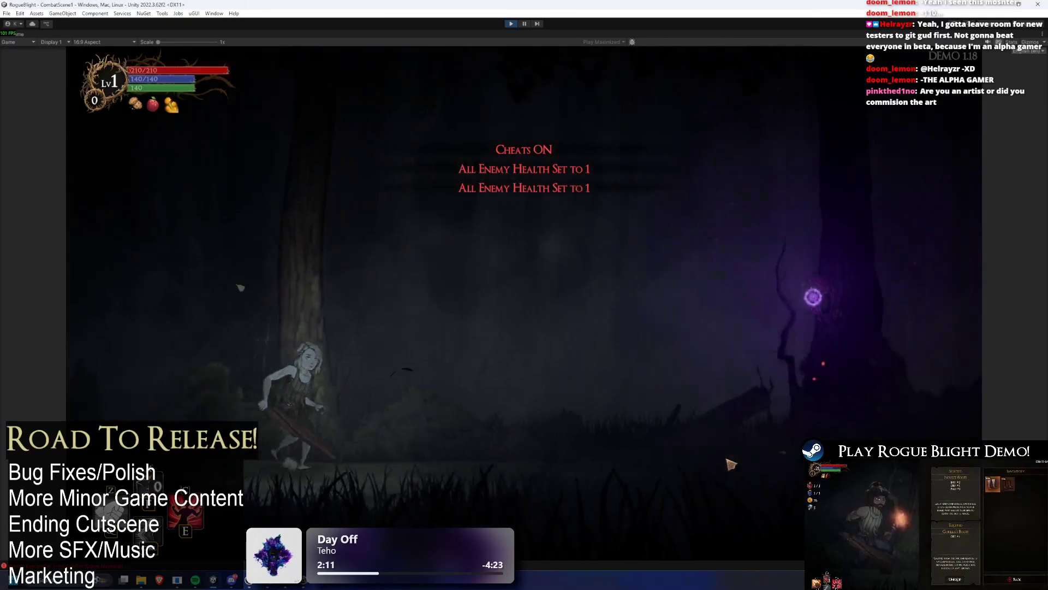
pyautogui.press('d')
pyautogui.click(727, 460)
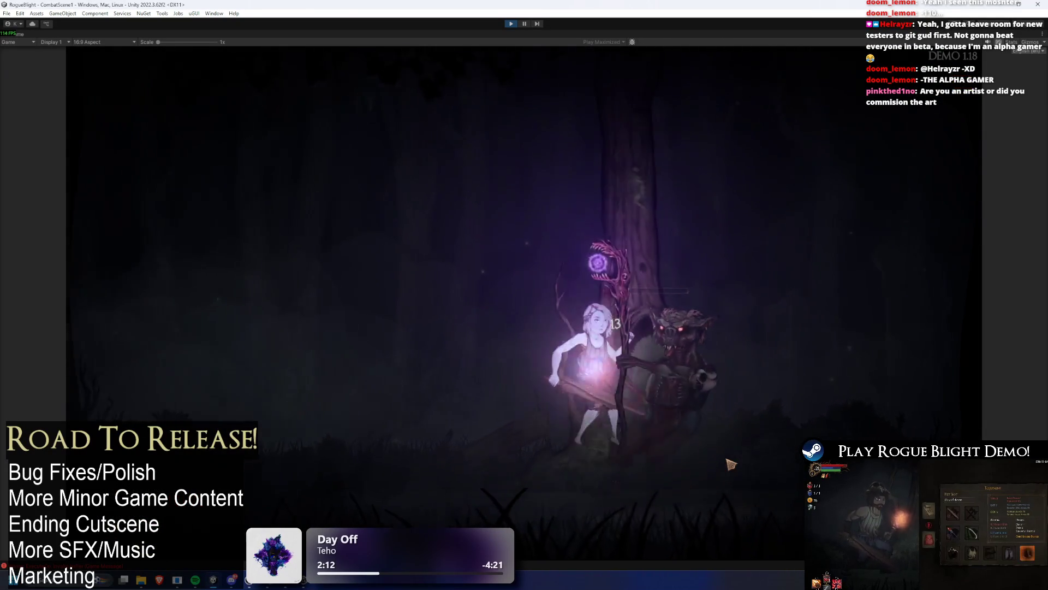
pyautogui.click(734, 468)
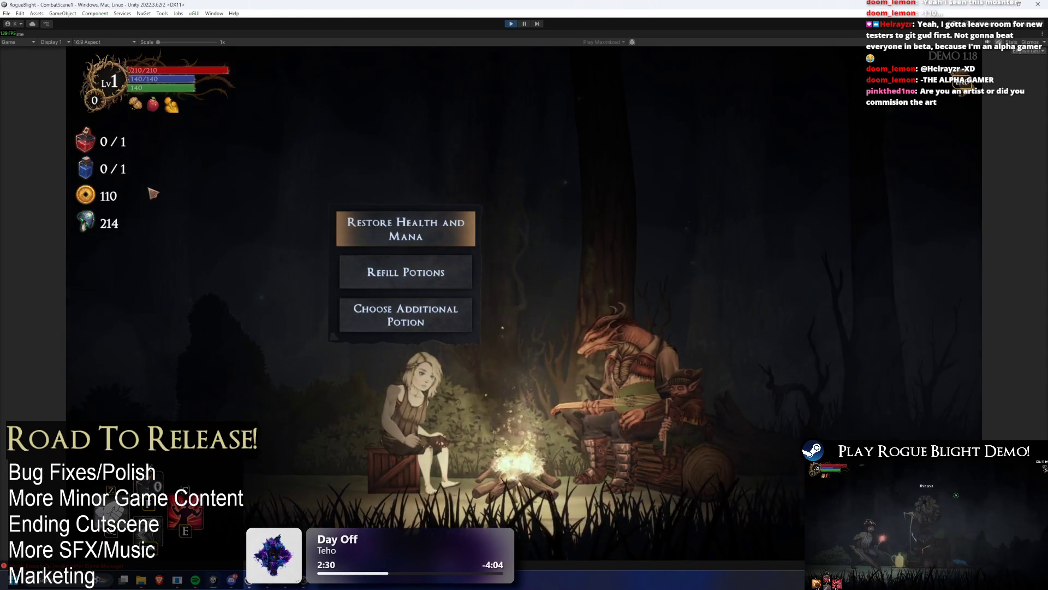
# Check the dungeon map, then pause and abandon the run back to The Sanctuary.
pyautogui.press('Tab')
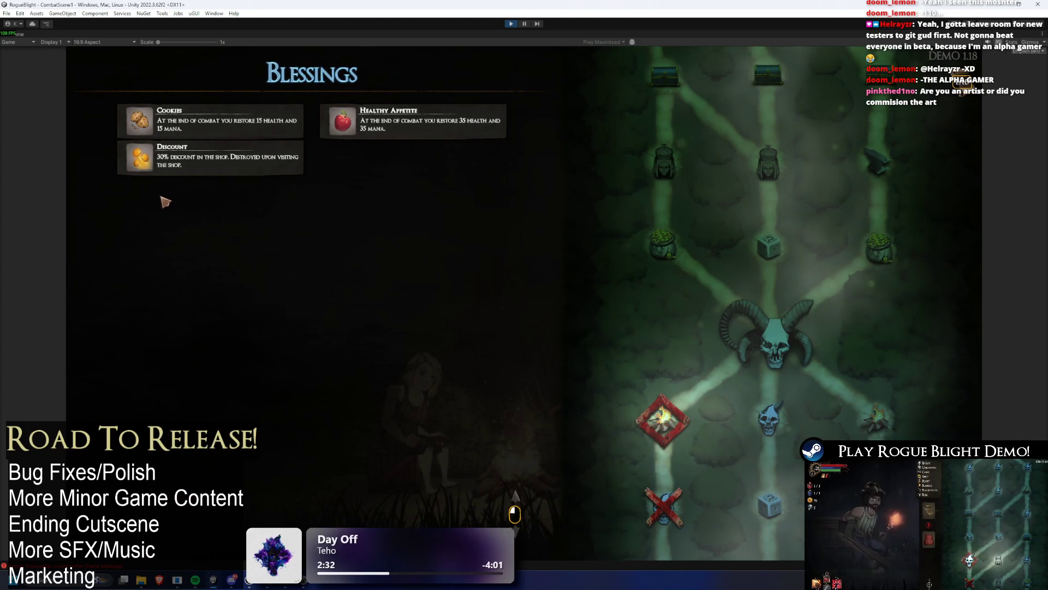
pyautogui.press('Tab')
pyautogui.press('Escape')
pyautogui.click(523, 317)
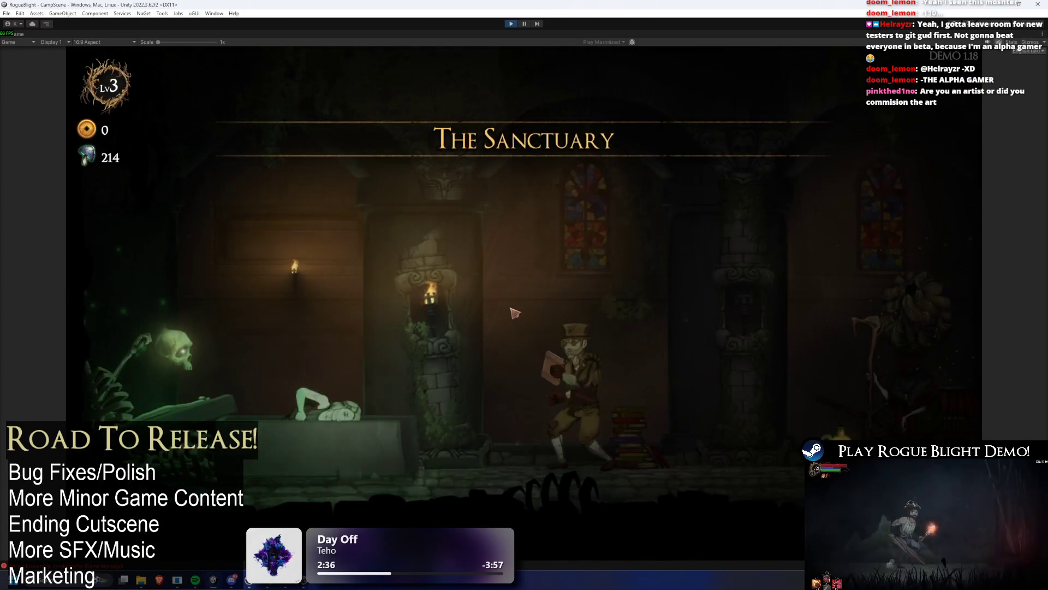
# Start the Story Mode map at difficulty 0 and pick the Swiftgrass Leaf blessing.
pyautogui.press('d')
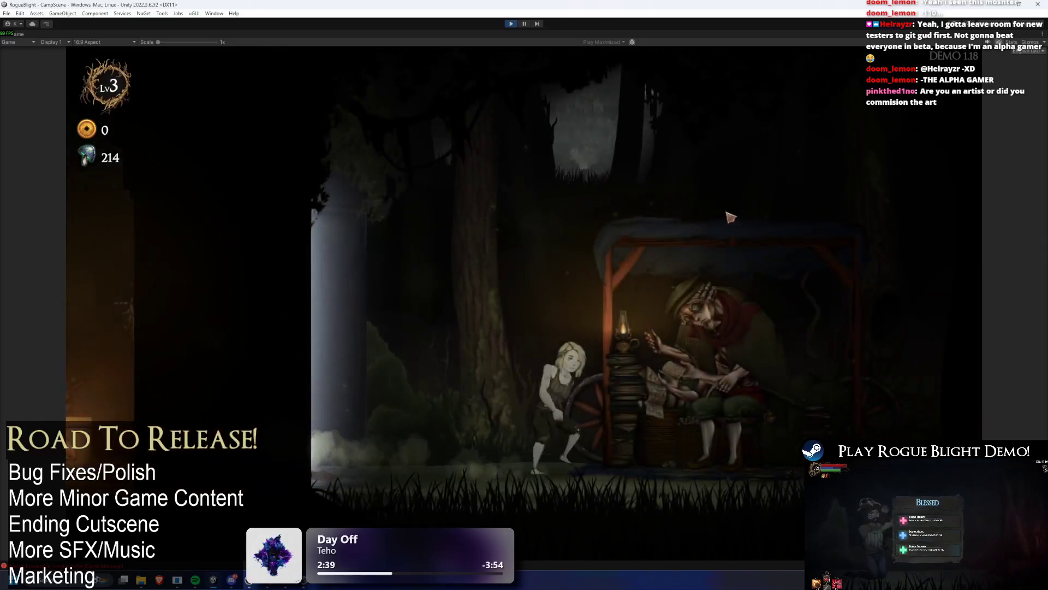
pyautogui.press('e')
pyautogui.click(494, 241)
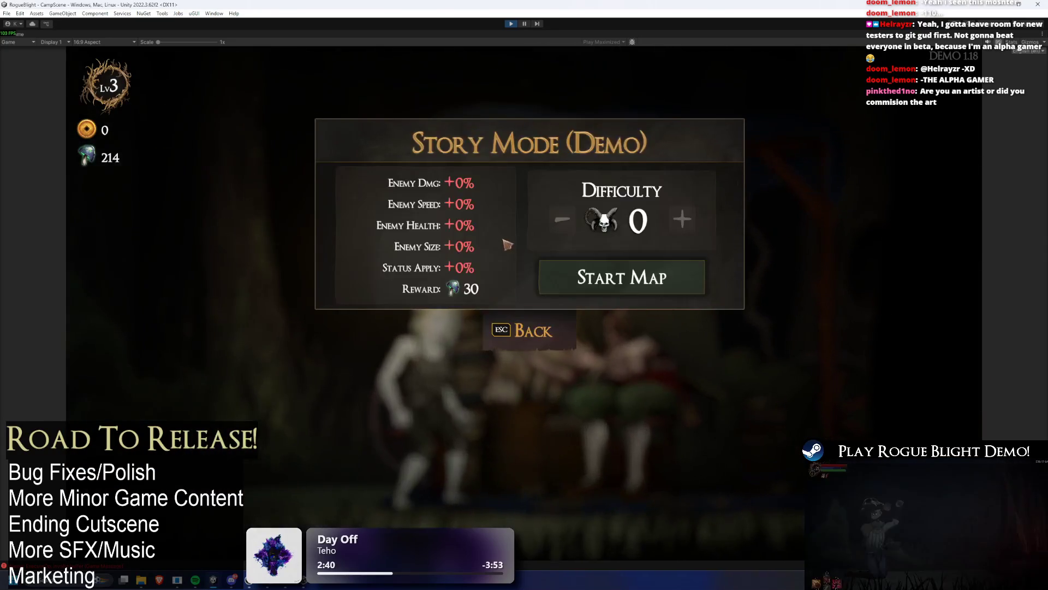
pyautogui.click(648, 287)
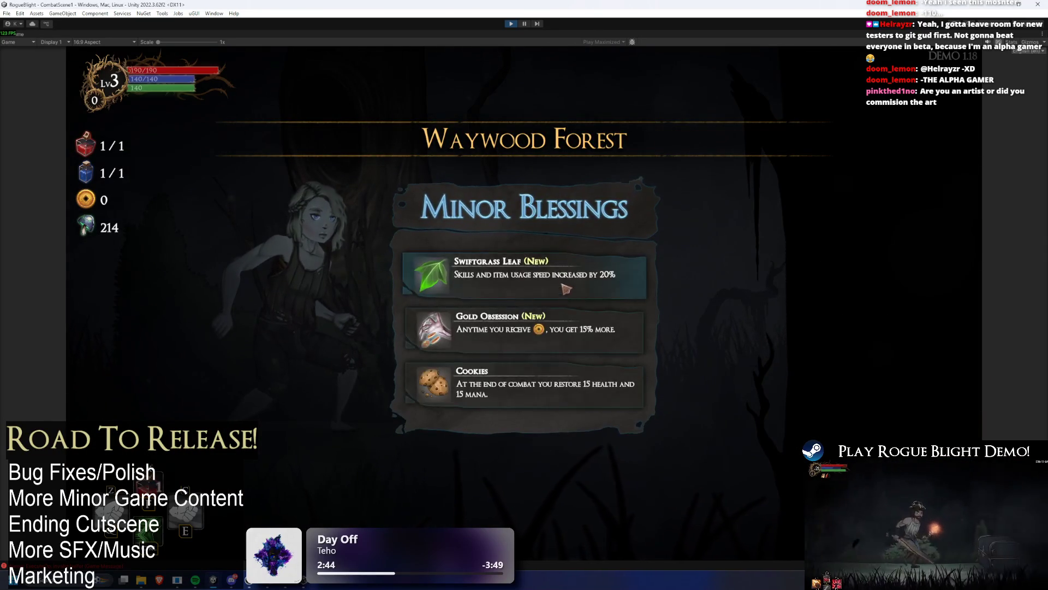
pyautogui.click(516, 273)
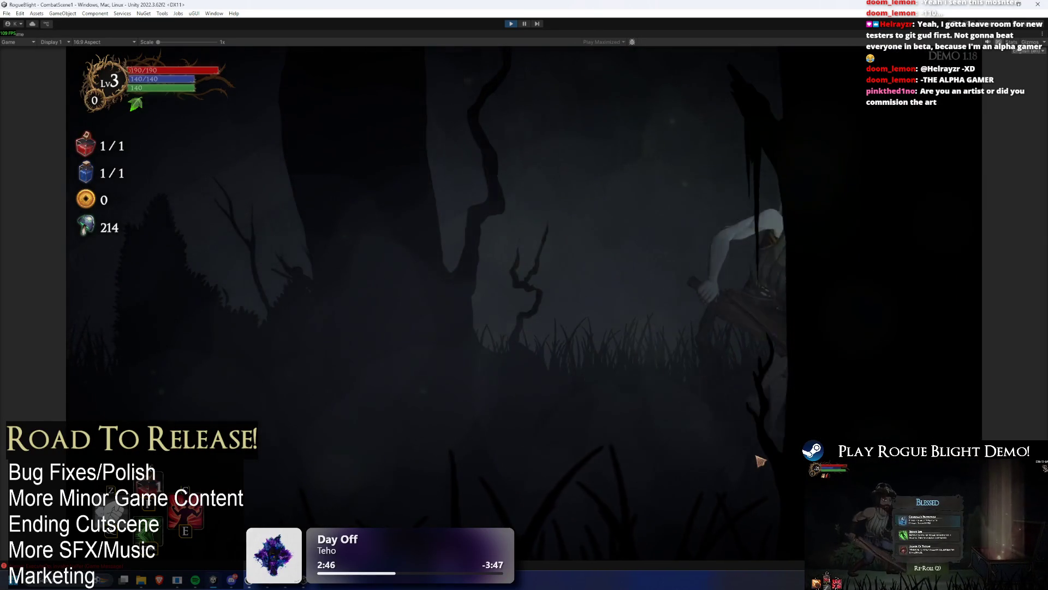
# With F1/F2 cheats on, win two fights, taking all loot from the first.
pyautogui.press('F1')
pyautogui.press('F2')
pyautogui.press('F2')
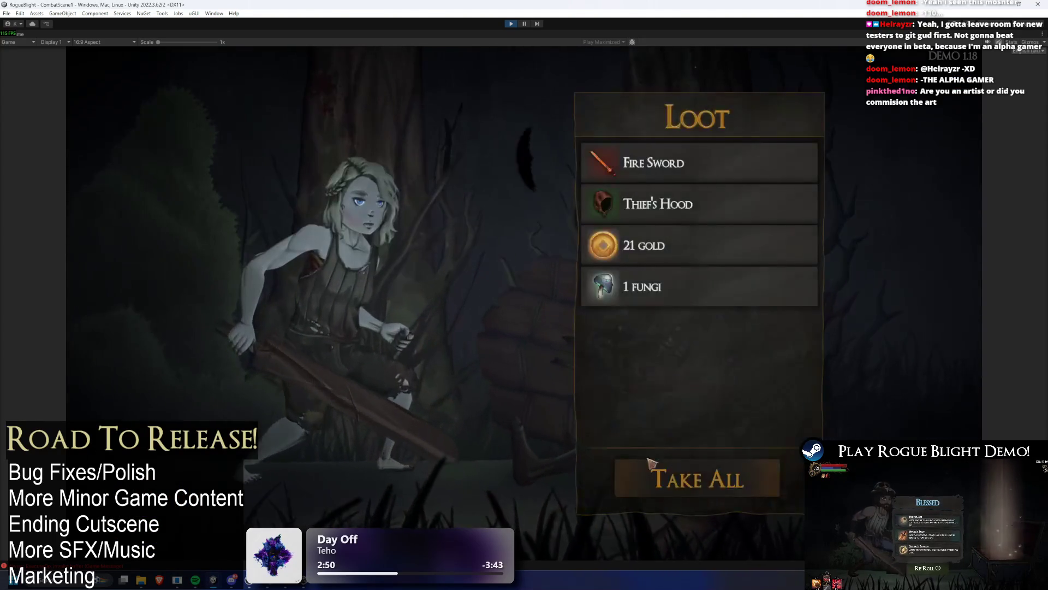
pyautogui.click(620, 463)
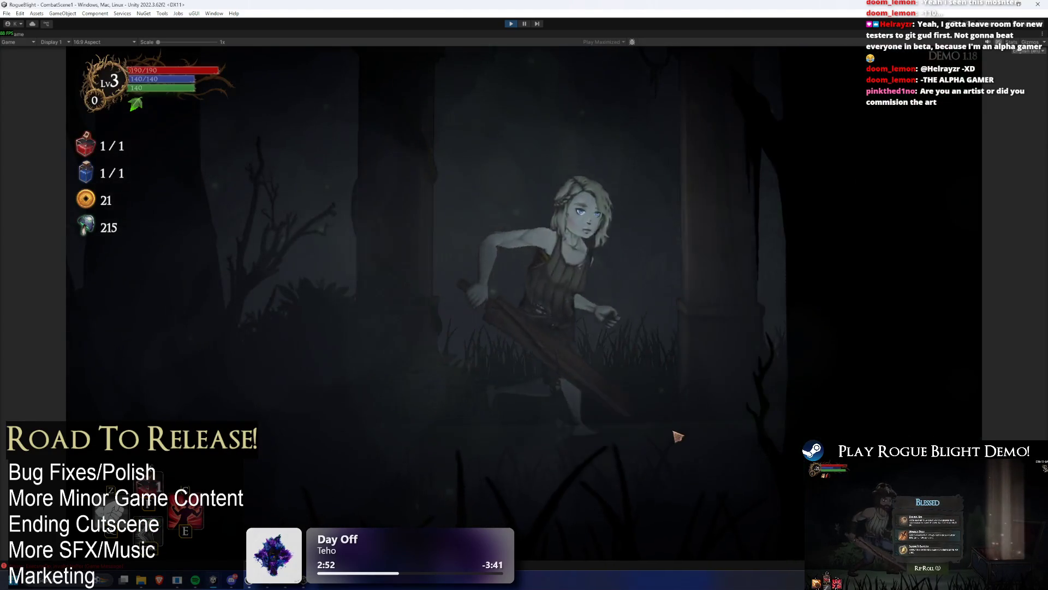
pyautogui.press('F1')
pyautogui.press('F2')
pyautogui.press('F2')
pyautogui.press('F2')
pyautogui.press('d')
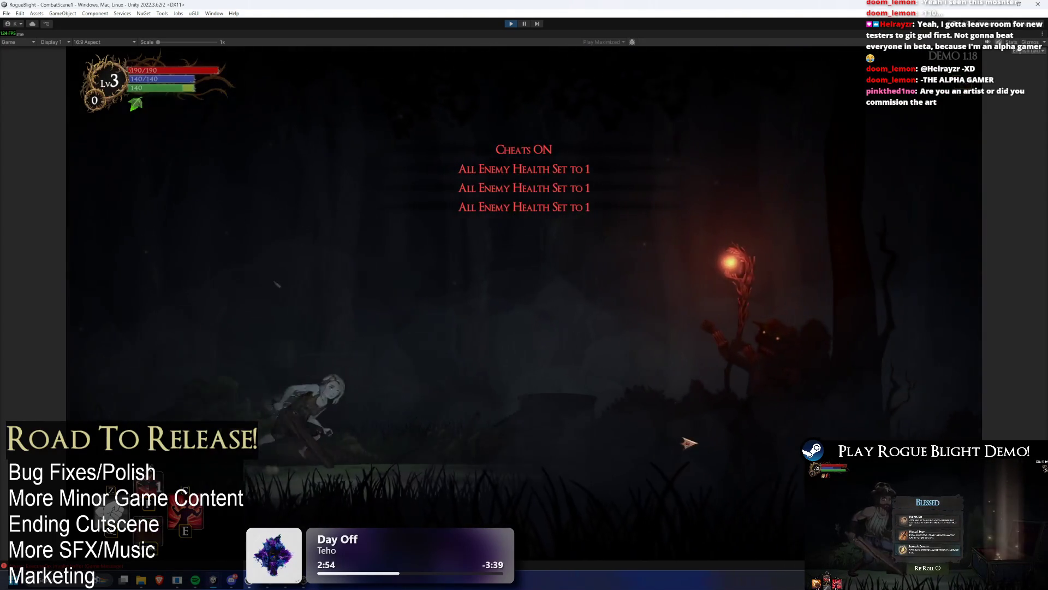
pyautogui.press('space')
pyautogui.click(731, 434)
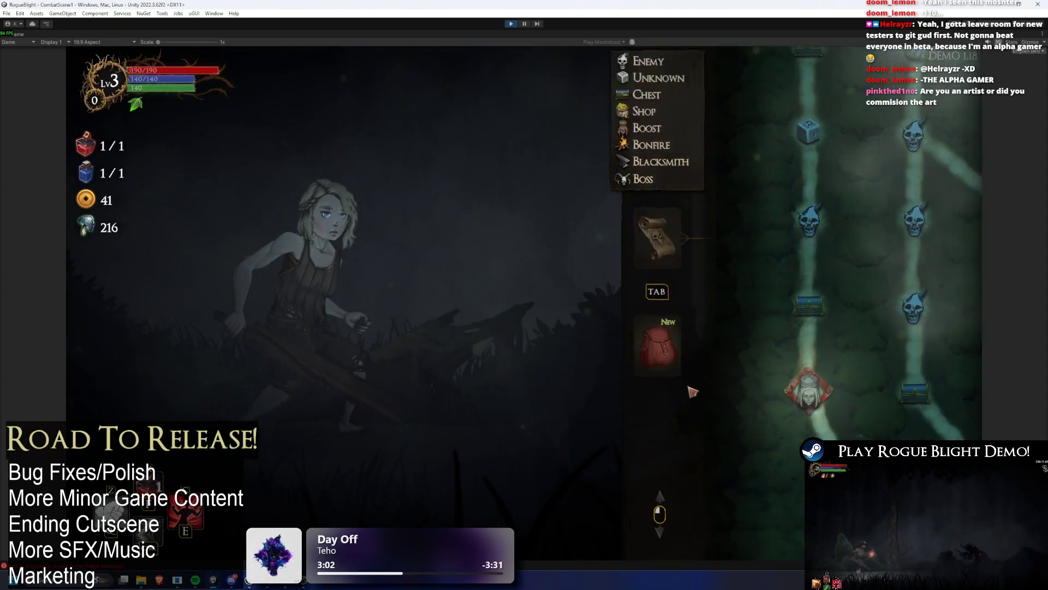
# Travel onward, pray at the shrine for more max health, and pick a blessing.
pyautogui.click(678, 303)
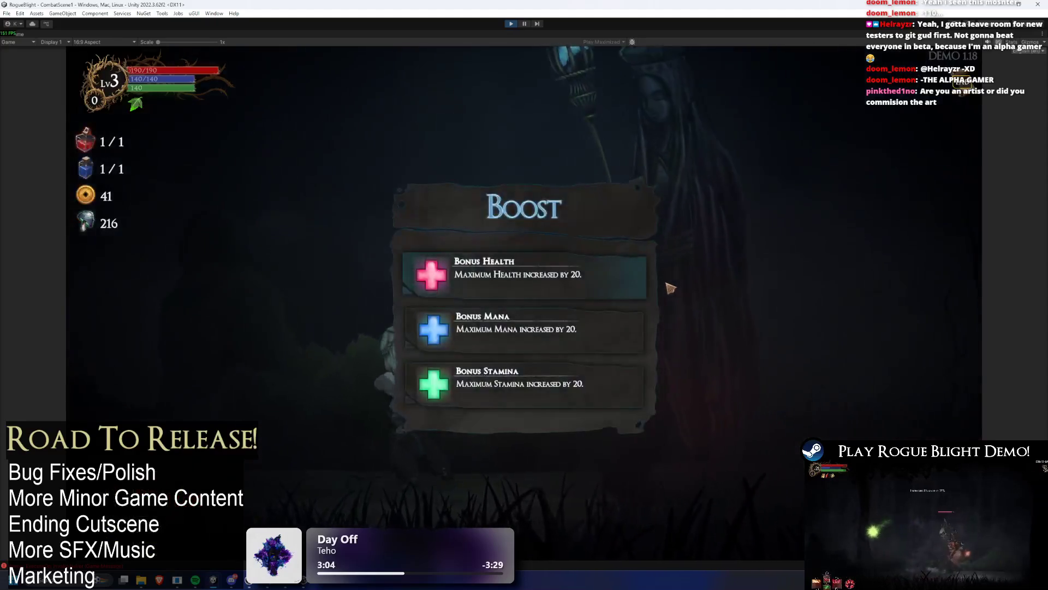
pyautogui.click(671, 284)
pyautogui.click(670, 287)
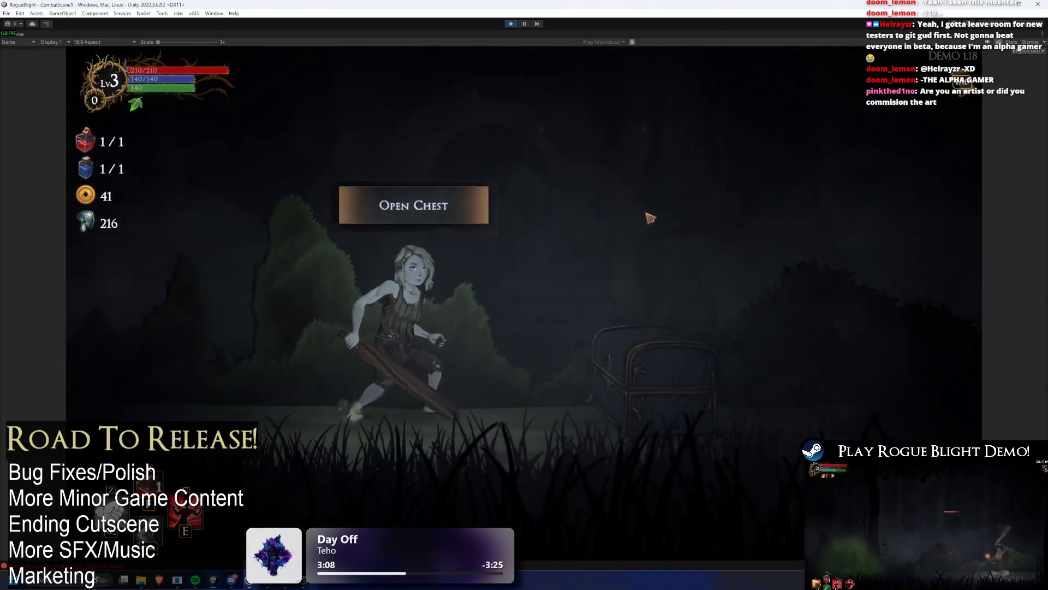
pyautogui.click(579, 371)
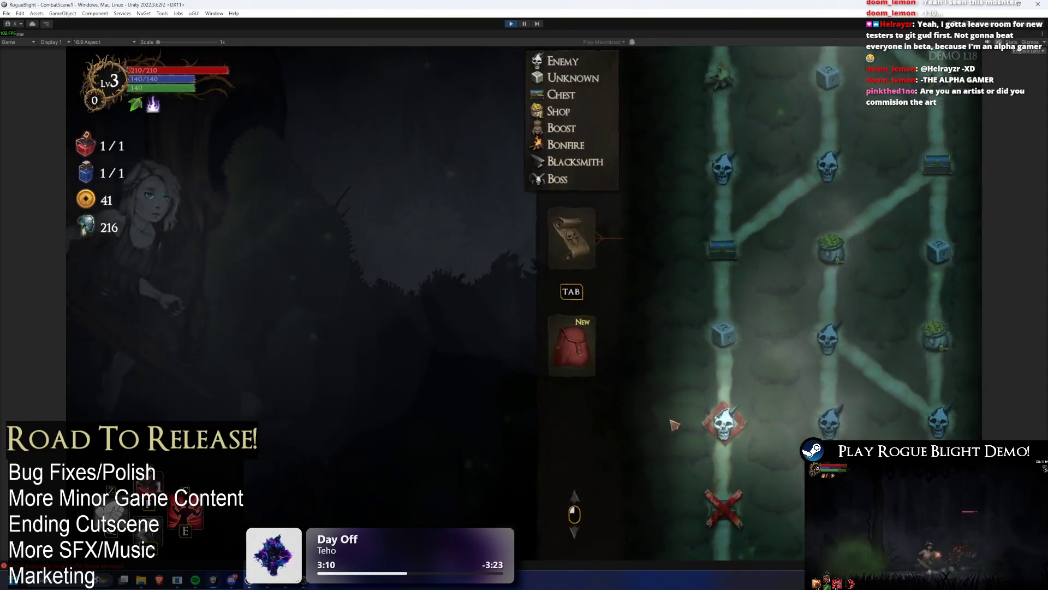
pyautogui.click(680, 422)
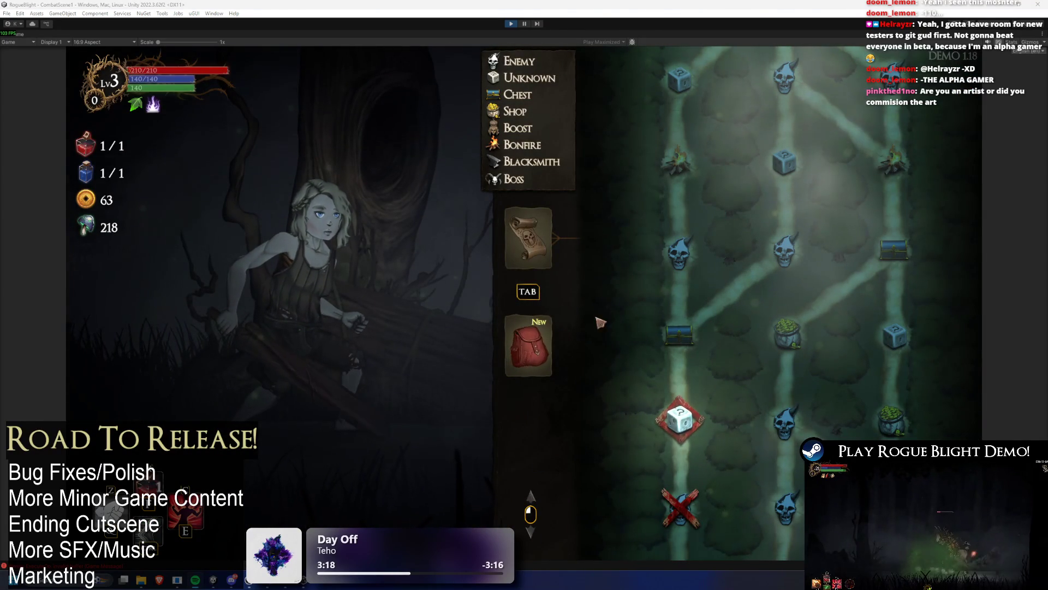
pyautogui.press('Tab')
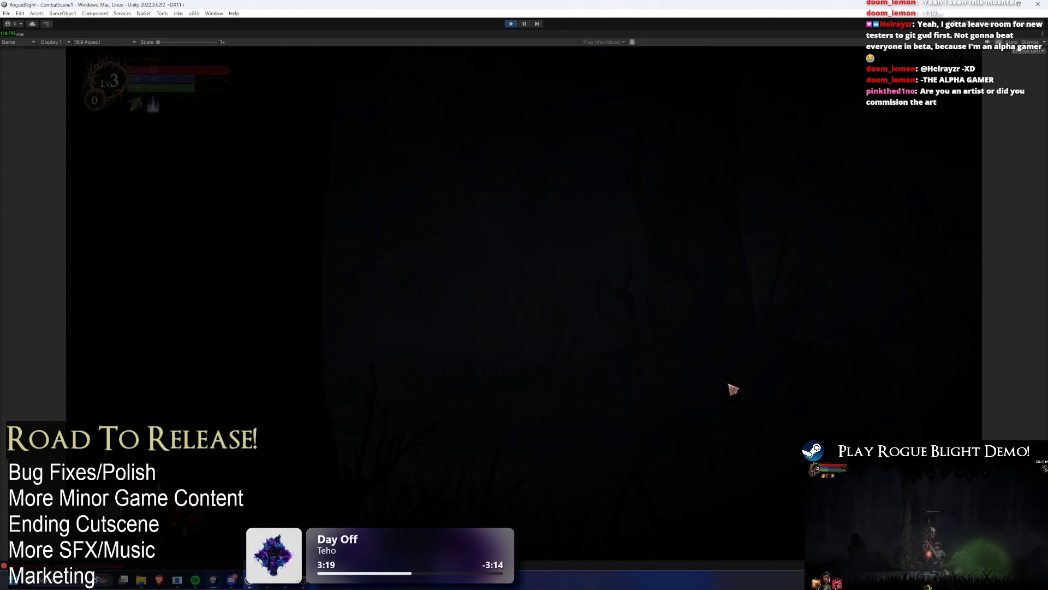
pyautogui.press('Return')
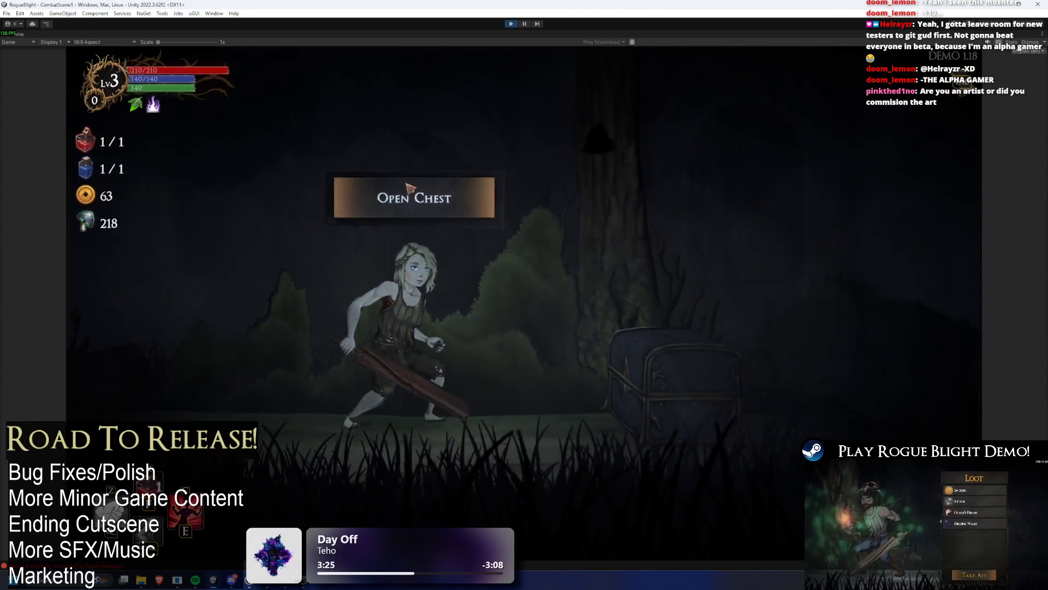
# Open the chest for a blessing, set enemy health to 1, and refill potions at the bonfire.
pyautogui.click(407, 187)
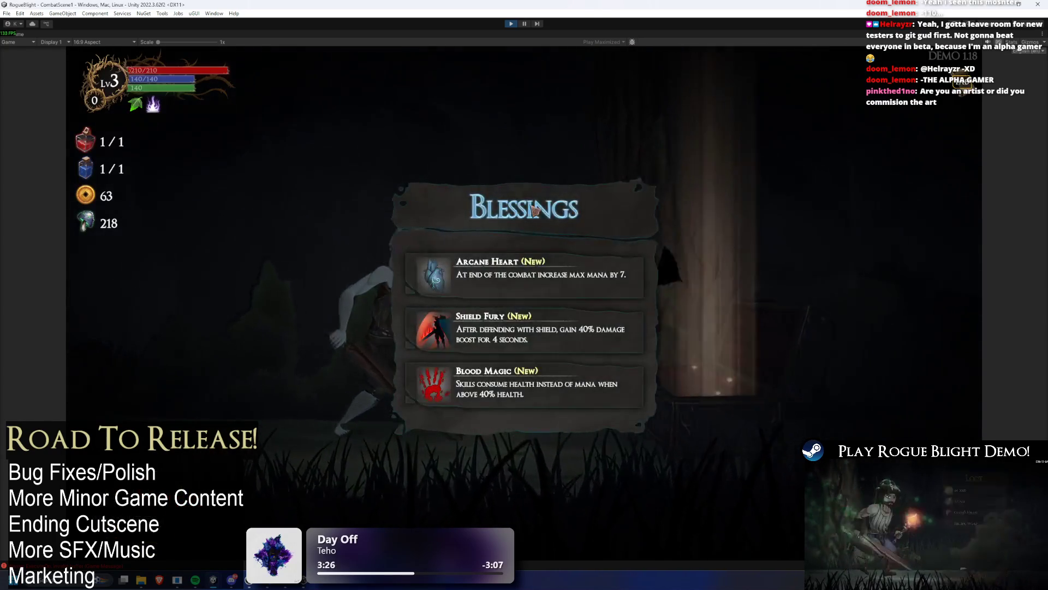
pyautogui.click(608, 299)
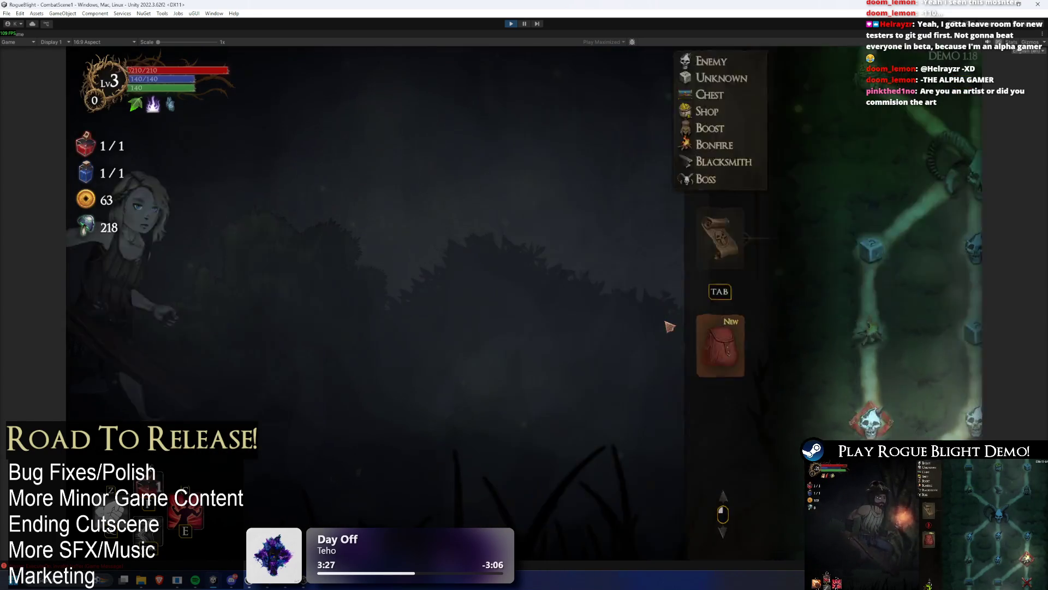
pyautogui.press('F2')
pyautogui.press('F2')
pyautogui.press('d')
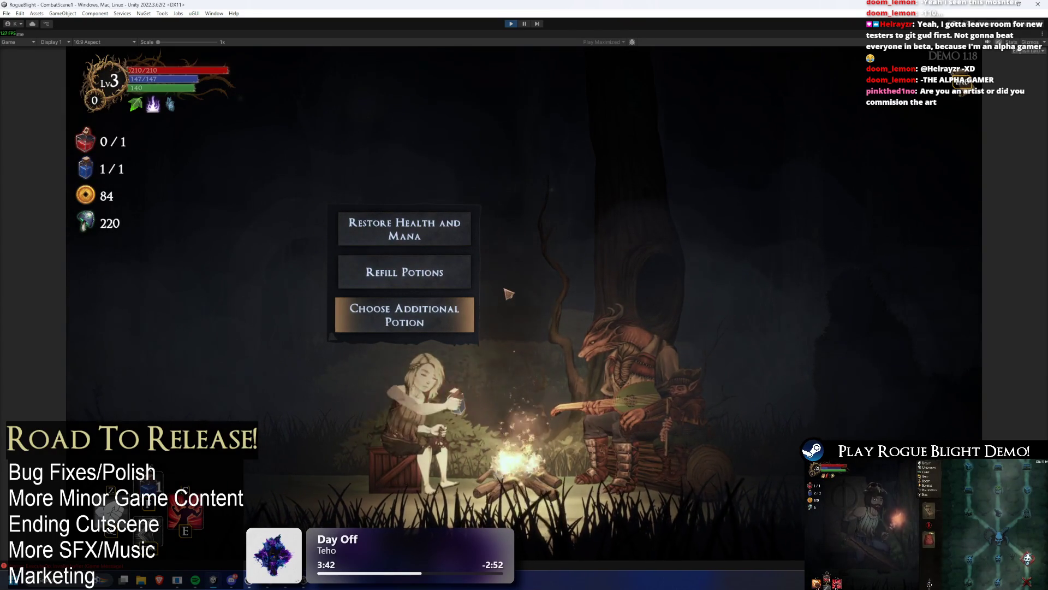
pyautogui.press('Up')
pyautogui.press('Return')
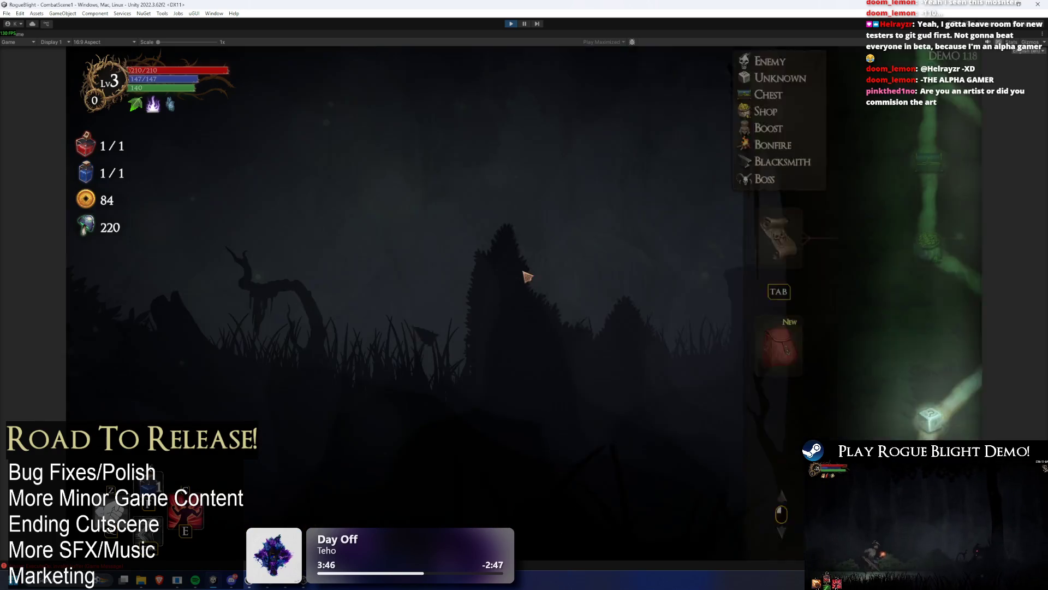
# Equip the Fire Sword from the inventory and check the equipped gear.
pyautogui.press('Tab')
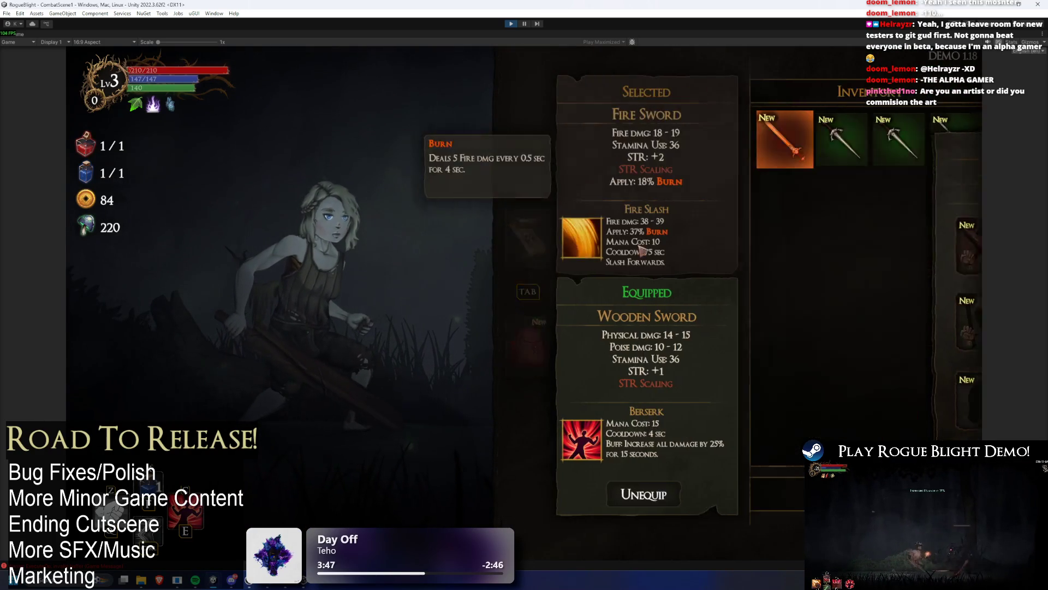
pyautogui.press('Return')
pyautogui.press('Return')
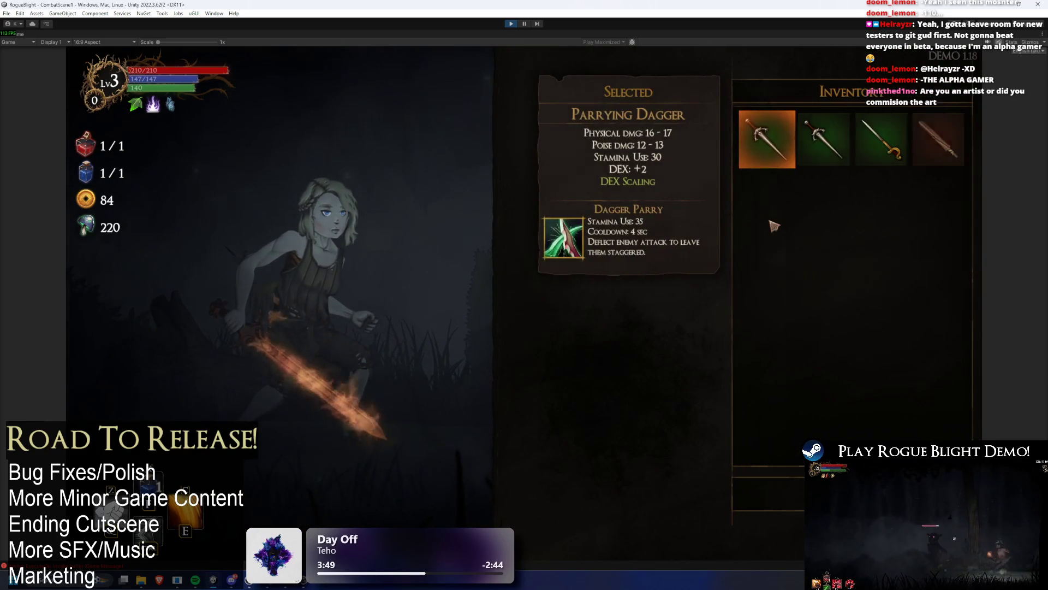
pyautogui.press('Return')
pyautogui.press('Return')
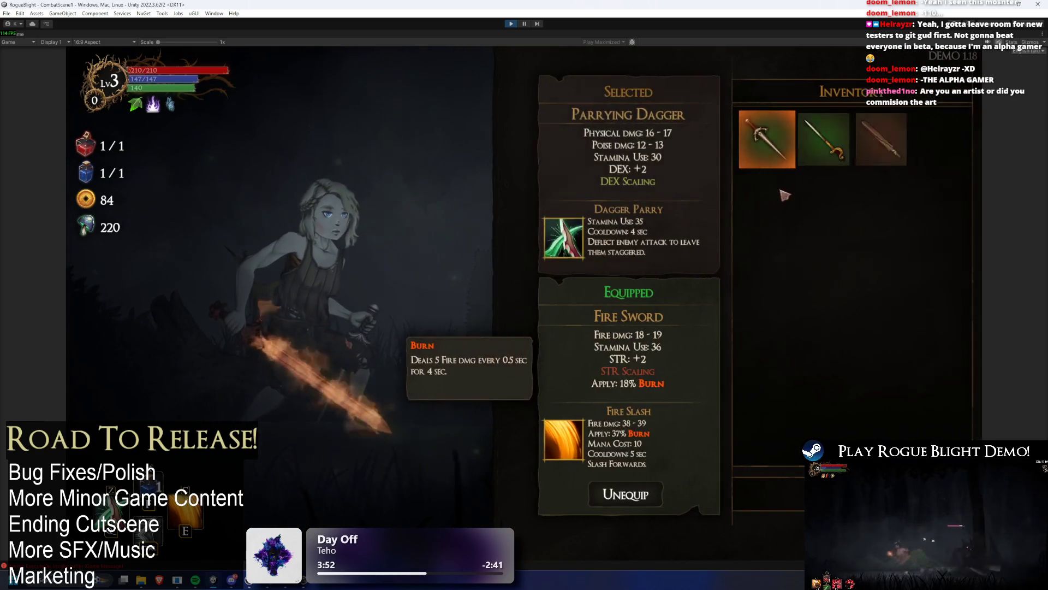
pyautogui.press('Return')
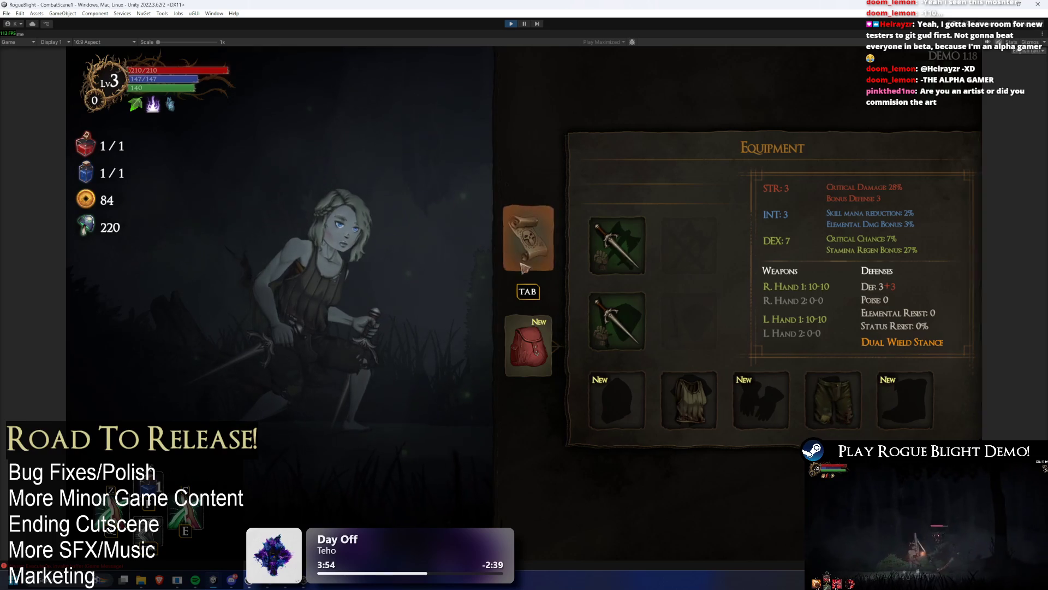
# Flip between the map and equipment screens, then stop the test run.
pyautogui.click(525, 256)
pyautogui.click(527, 251)
pyautogui.click(529, 246)
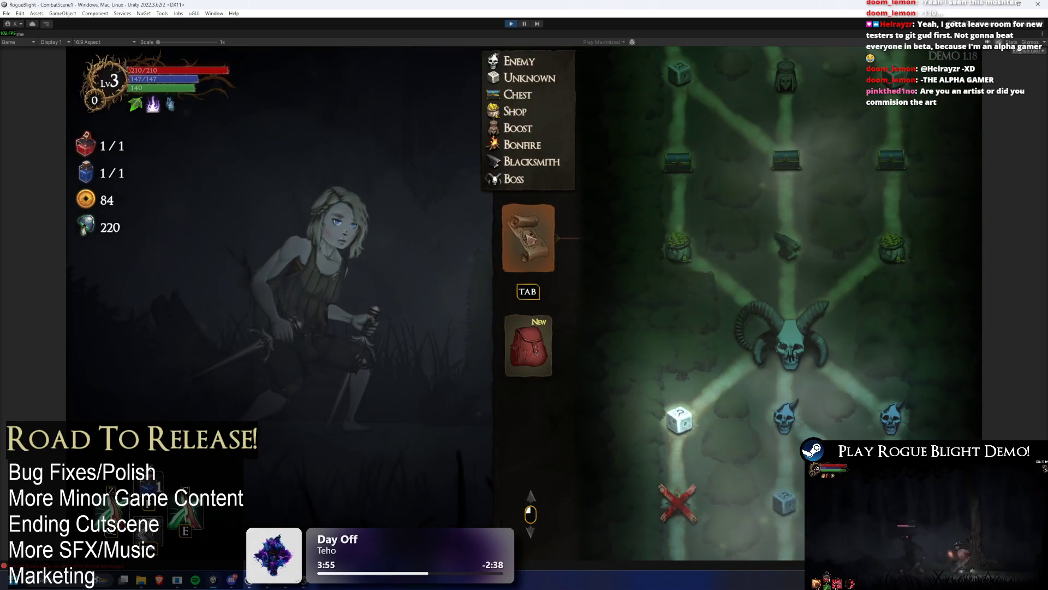
pyautogui.click(513, 23)
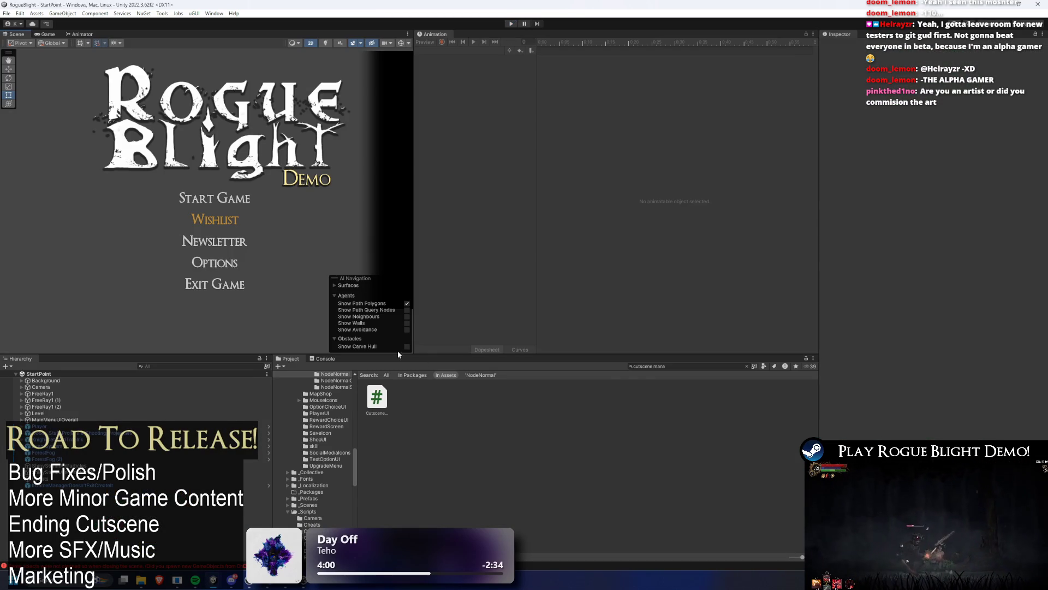
# Find the TODO text asset via the Project search and view it in Visual Studio.
pyautogui.write('TODO')
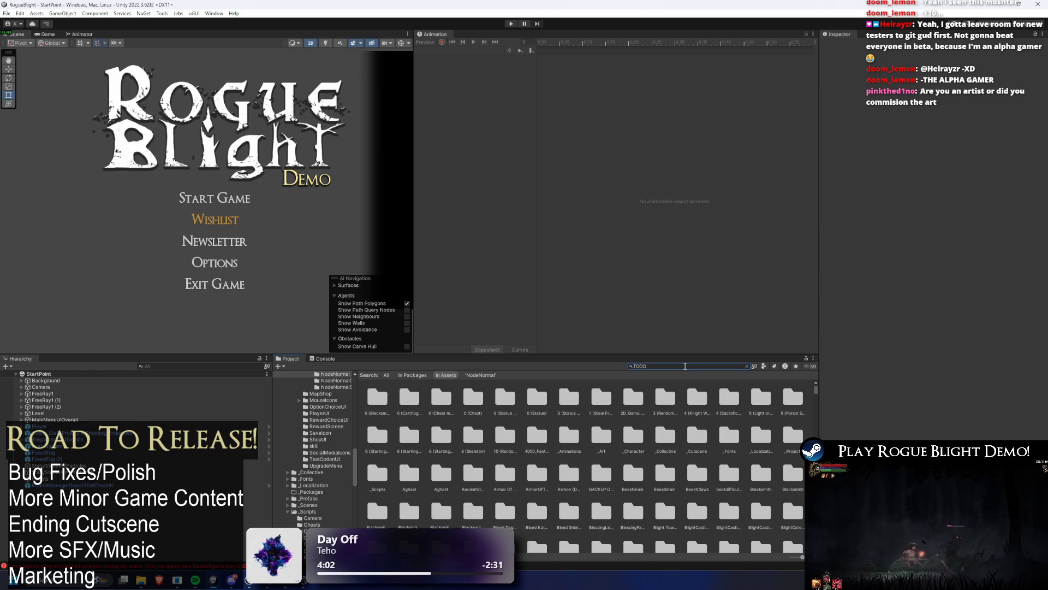
pyautogui.click(389, 398)
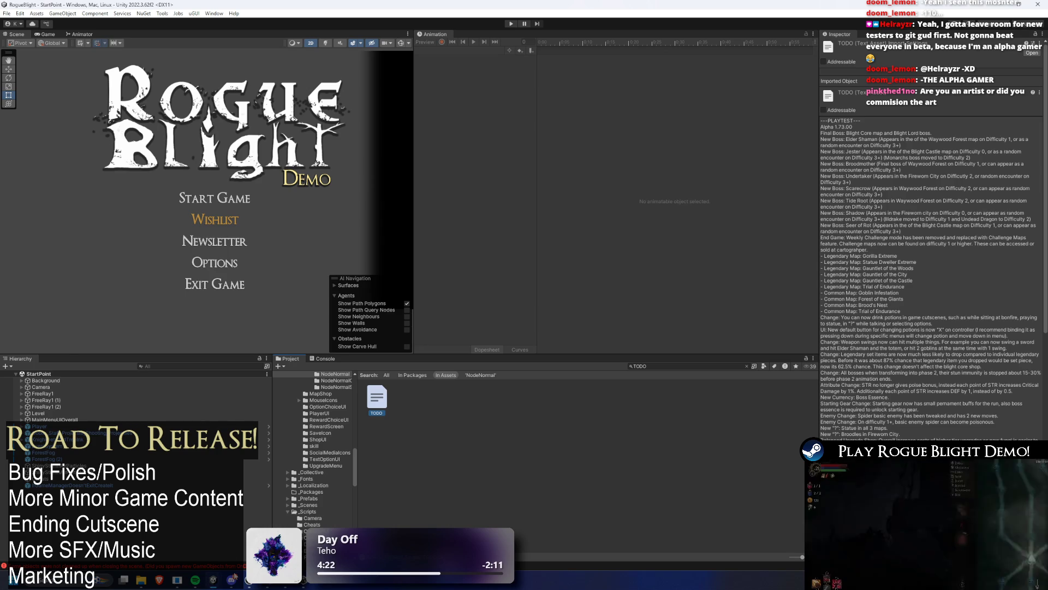
pyautogui.hotkey('alt', 'Tab')
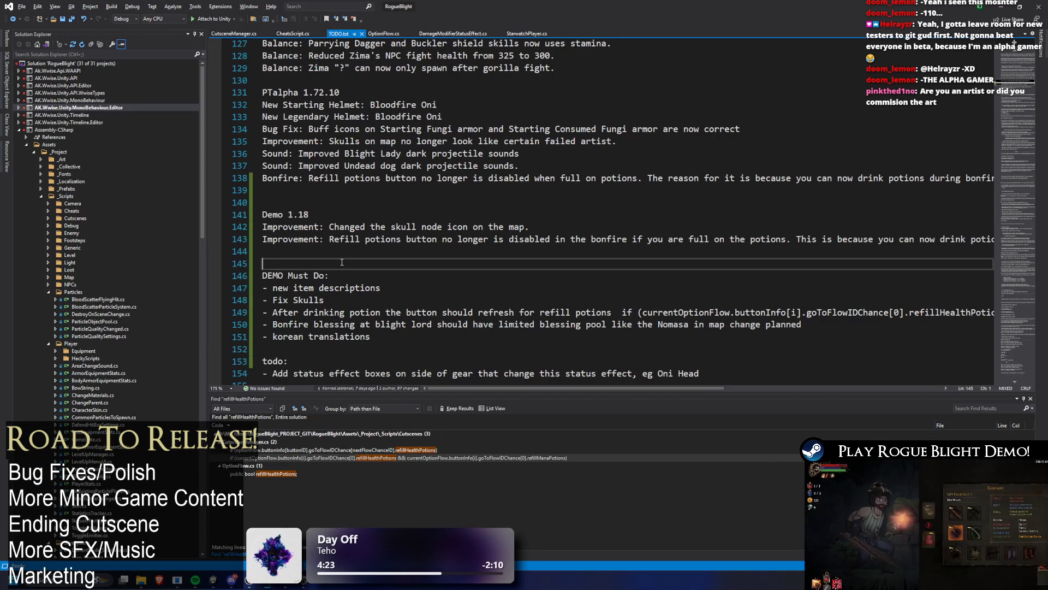
# Review the Demo 1.18 and PTalpha 1.72.10 notes and add a blank line after the PTalpha entries.
pyautogui.moveTo(344, 251)
pyautogui.mouseDown()
pyautogui.moveTo(312, 224)
pyautogui.moveTo(343, 205)
pyautogui.mouseUp()
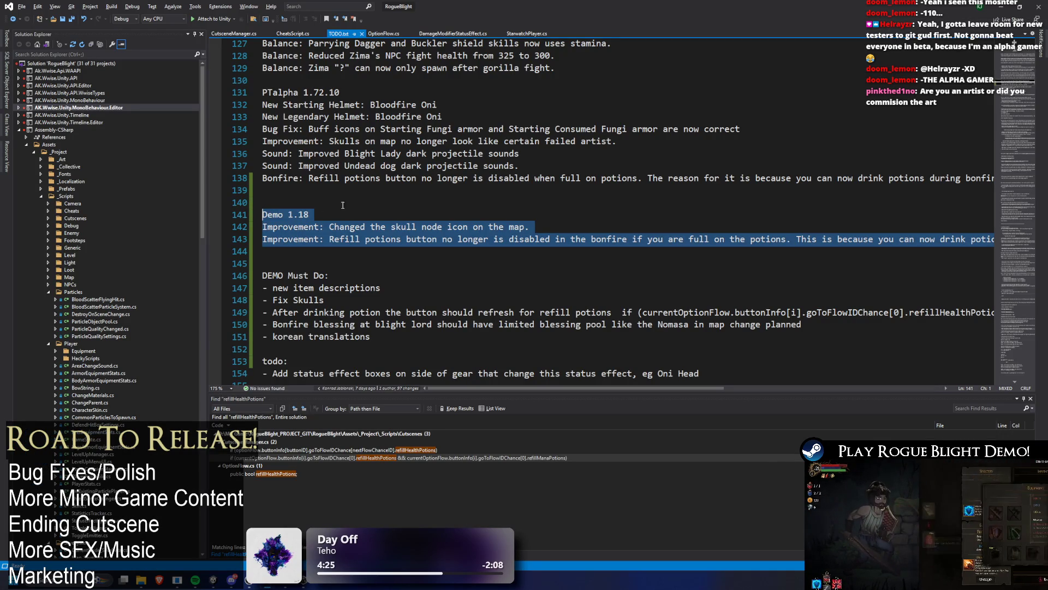
pyautogui.moveTo(535, 189); pyautogui.dragTo(263, 93)
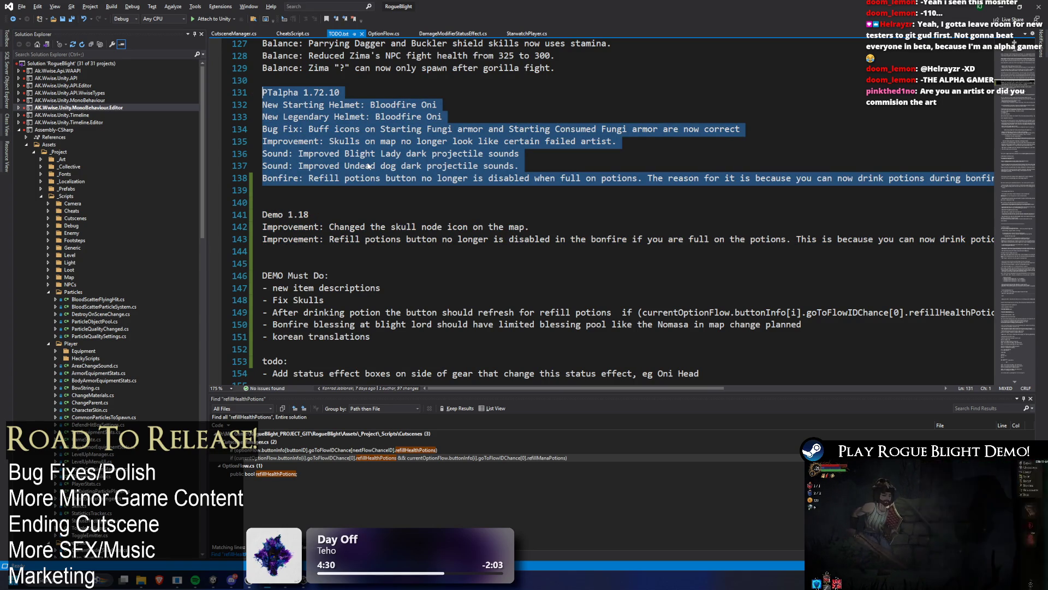
pyautogui.click(273, 189)
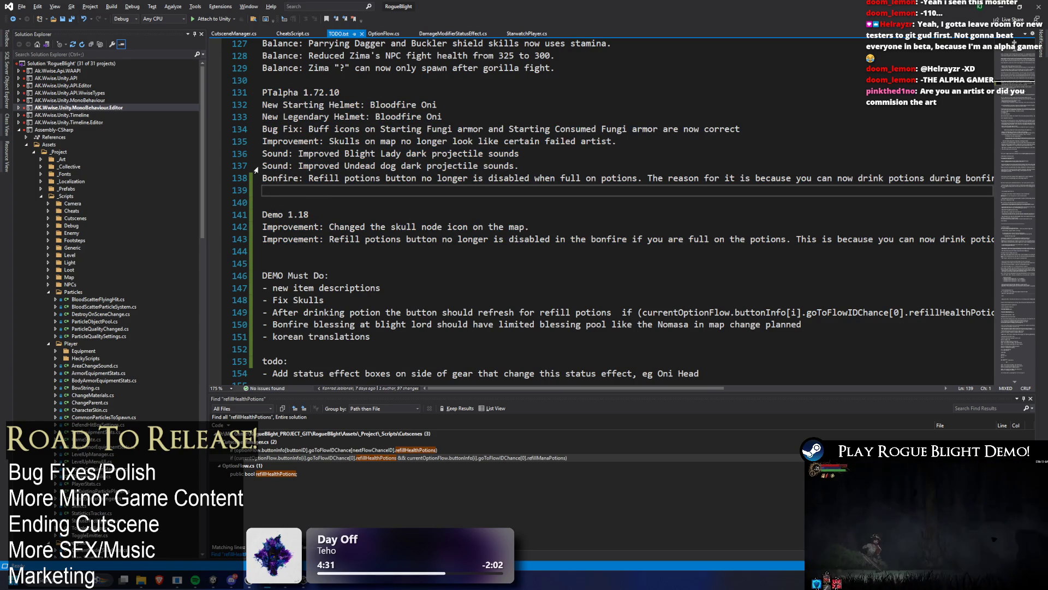
pyautogui.press('Return')
pyautogui.press('Up')
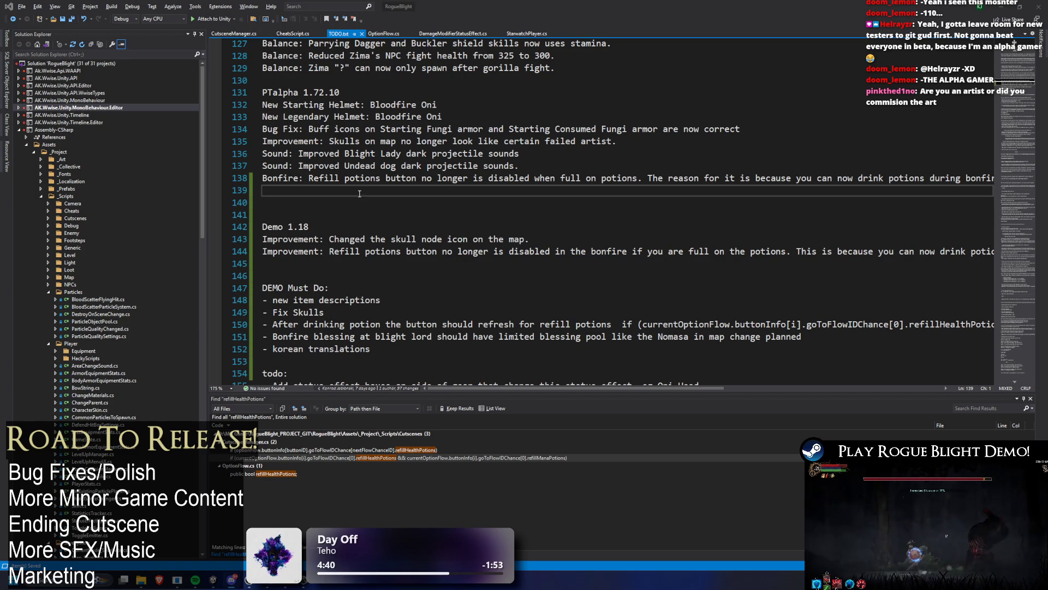
pyautogui.moveTo(365, 190); pyautogui.dragTo(242, 109)
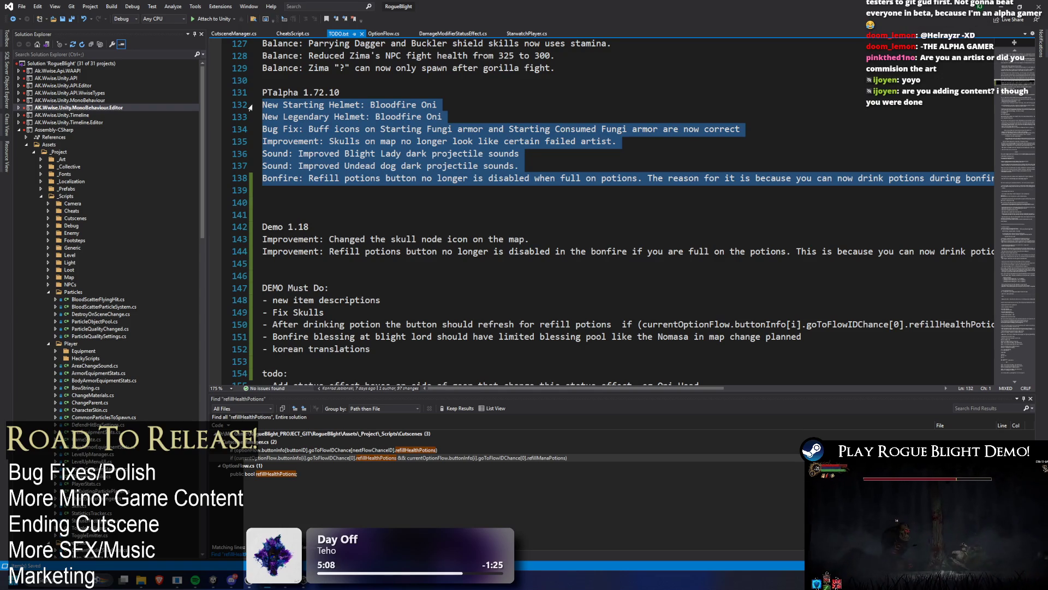
pyautogui.click(572, 219)
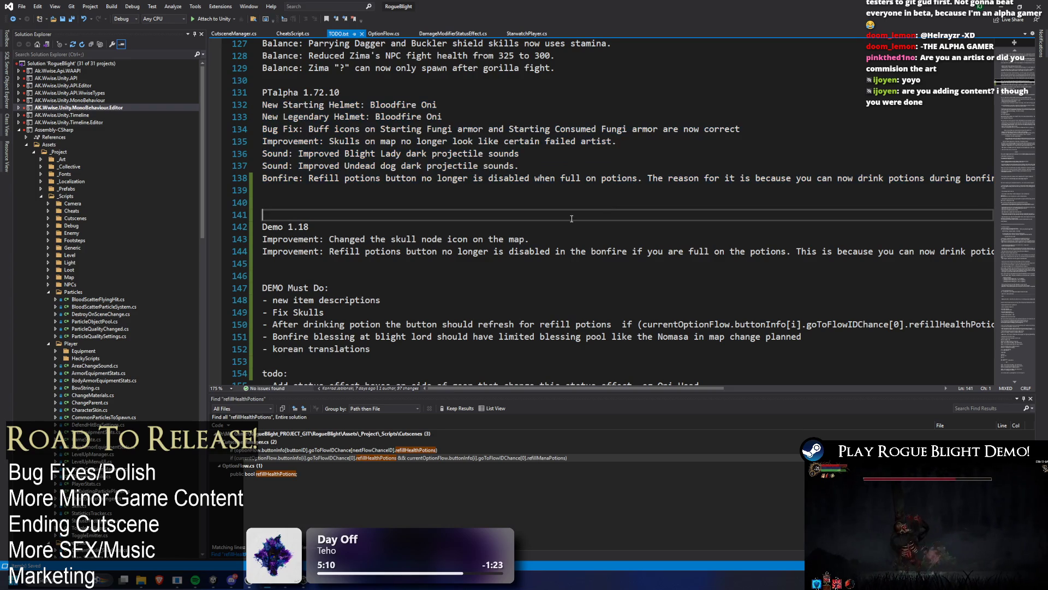
pyautogui.click(997, 6)
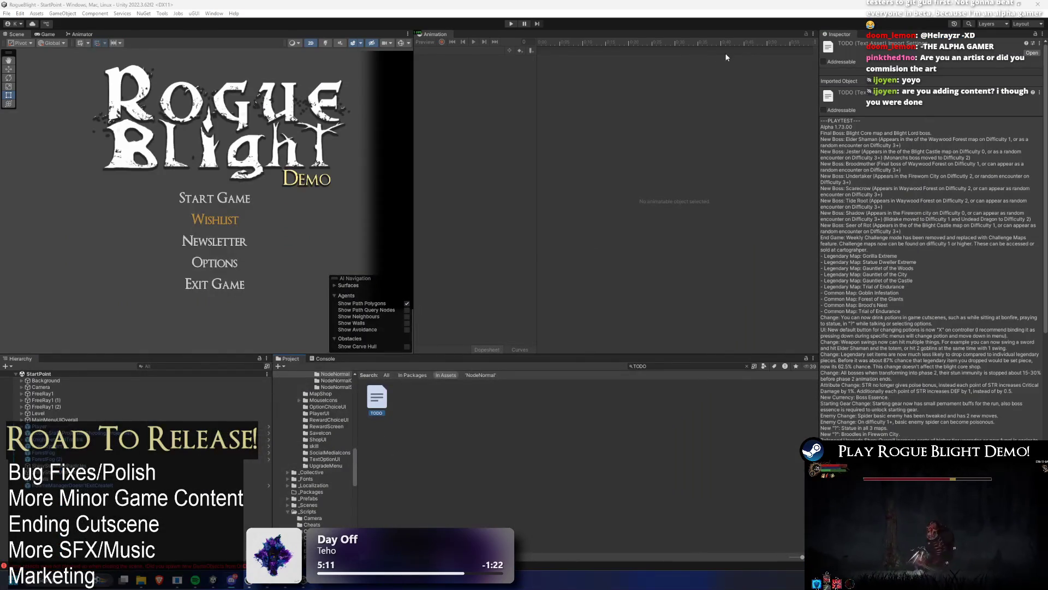
# Add a blank line before PTalpha 1.72.10 and remove the extra one above Demo 1.18.
pyautogui.hotkey('alt', 'Tab')
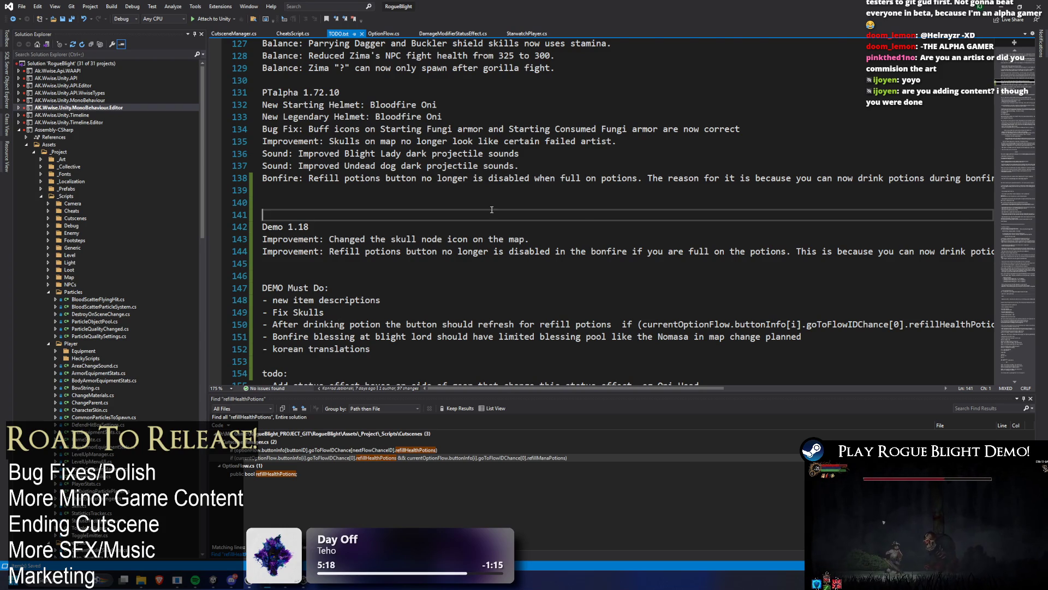
pyautogui.scroll(2, 498, 190)
pyautogui.scroll(-1, 498, 190)
pyautogui.click(341, 117)
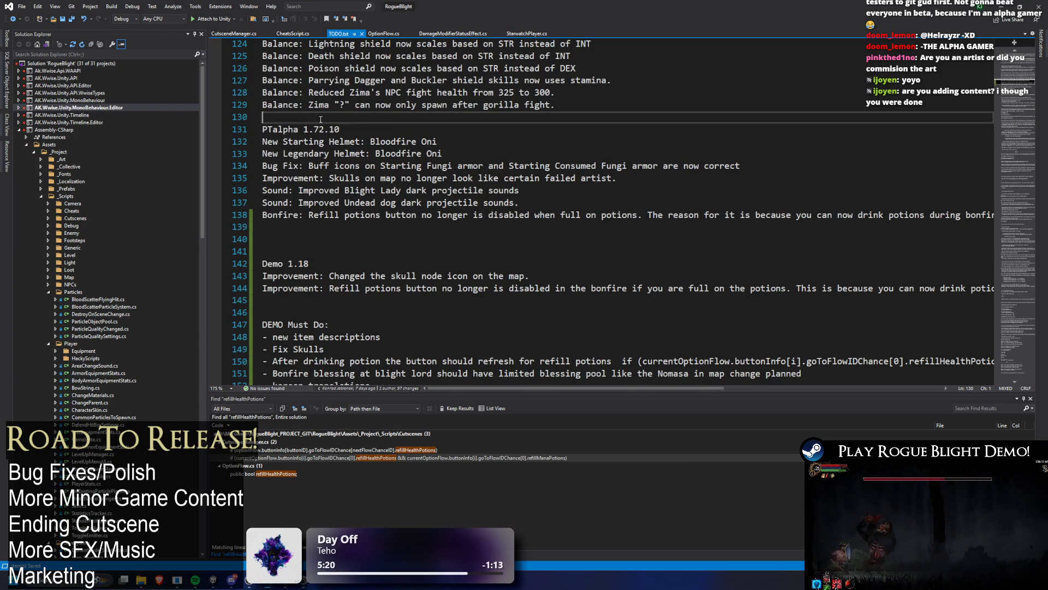
pyautogui.press('Return')
pyautogui.click(328, 254)
pyautogui.press('BackSpace')
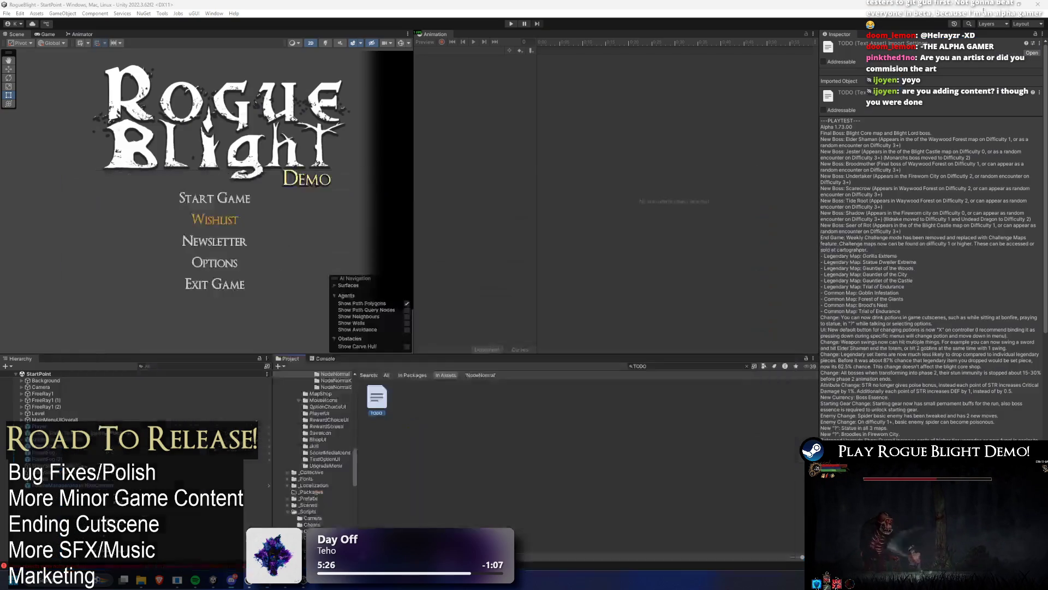
pyautogui.click(1000, 5)
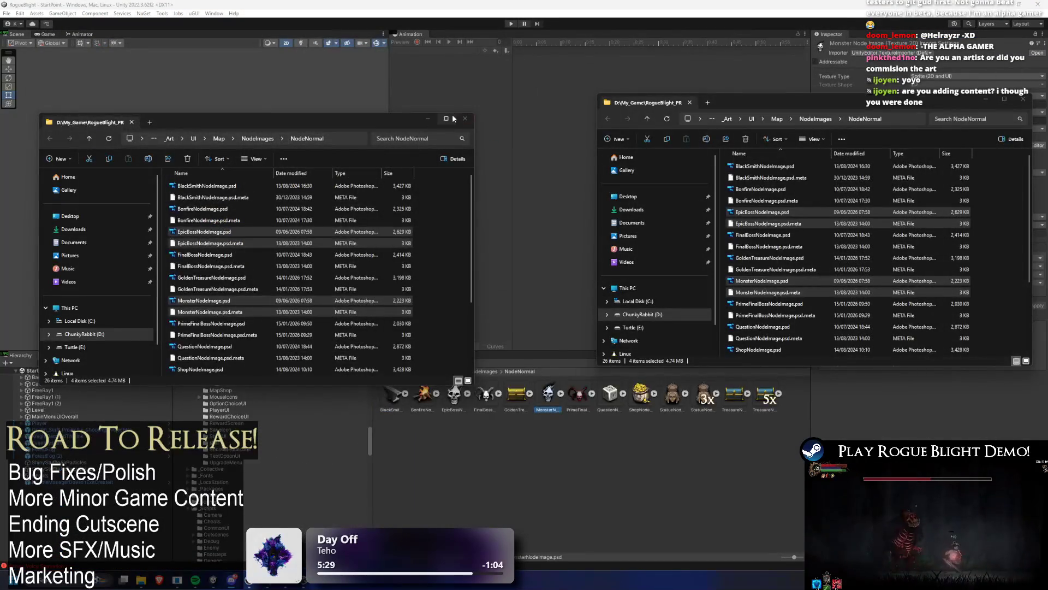
# Close both NodeNormal File Explorer windows and return to Unity by way of Visual Studio.
pyautogui.click(464, 118)
pyautogui.click(1023, 102)
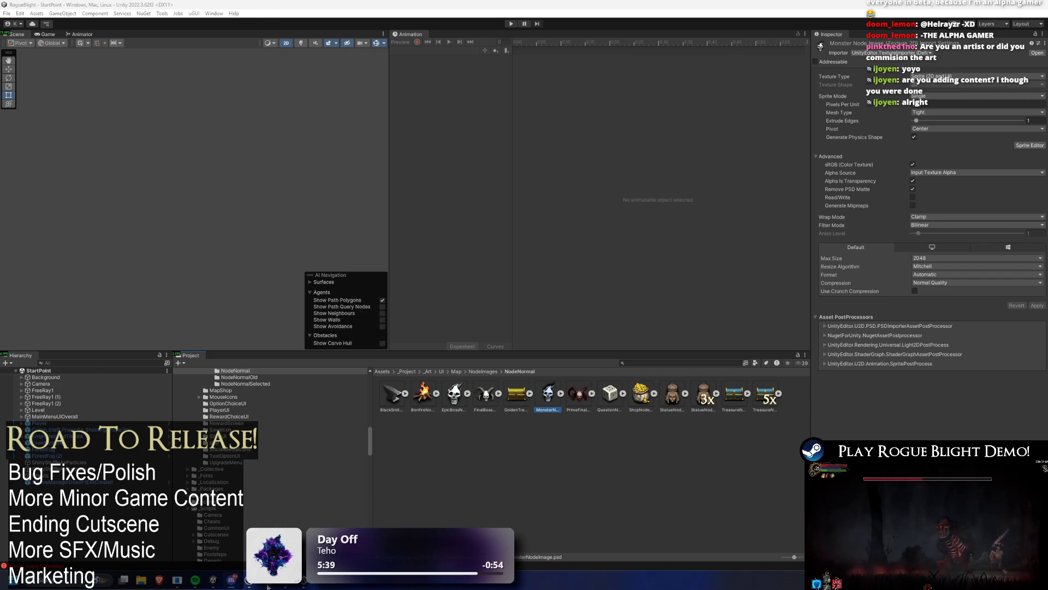
pyautogui.hotkey('alt', 'Tab')
pyautogui.hotkey('alt', 'Tab')
pyautogui.hotkey('alt', 'Tab')
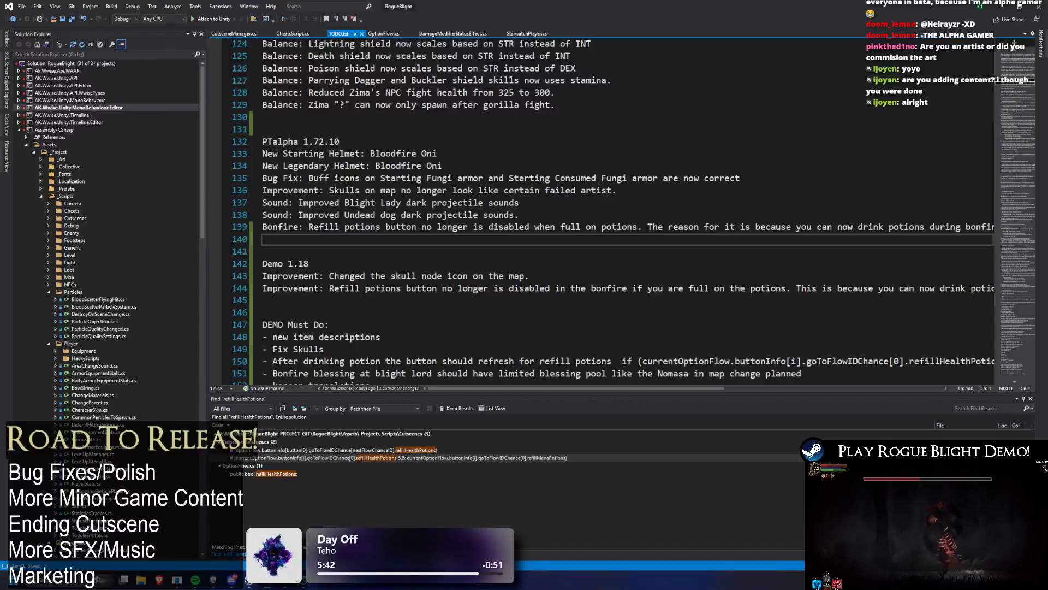
pyautogui.hotkey('alt', 'Tab')
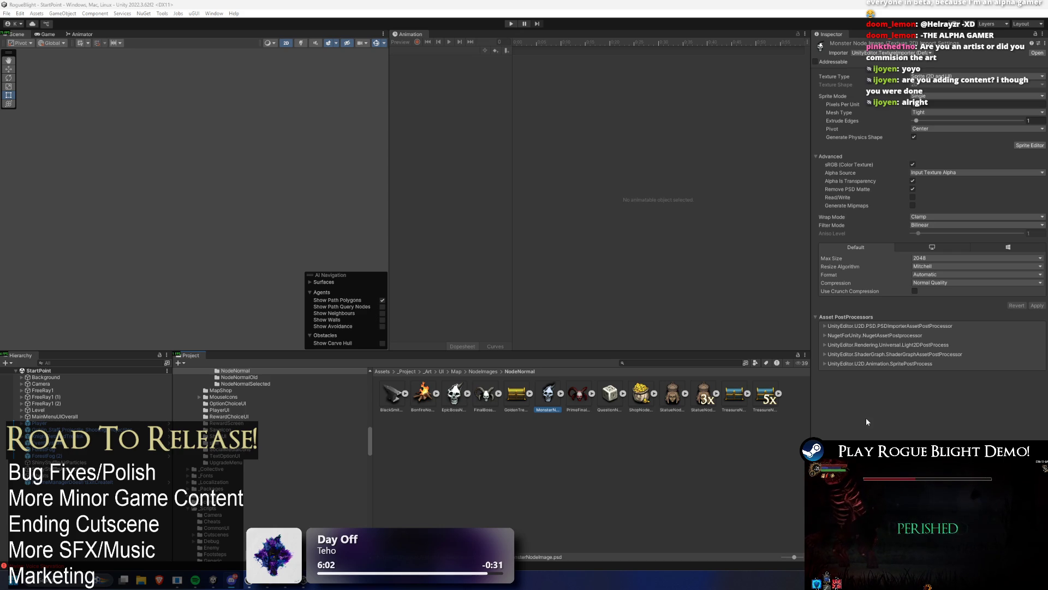
pyautogui.click(667, 363)
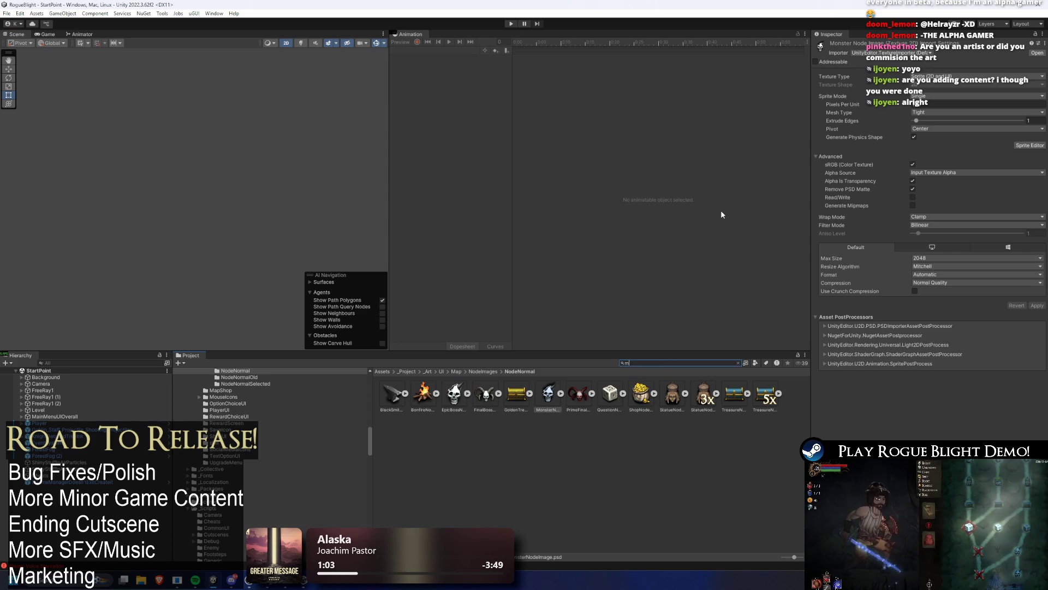
# Enlarge the Project asset list and search it for 'forest map'.
pyautogui.write('ap')
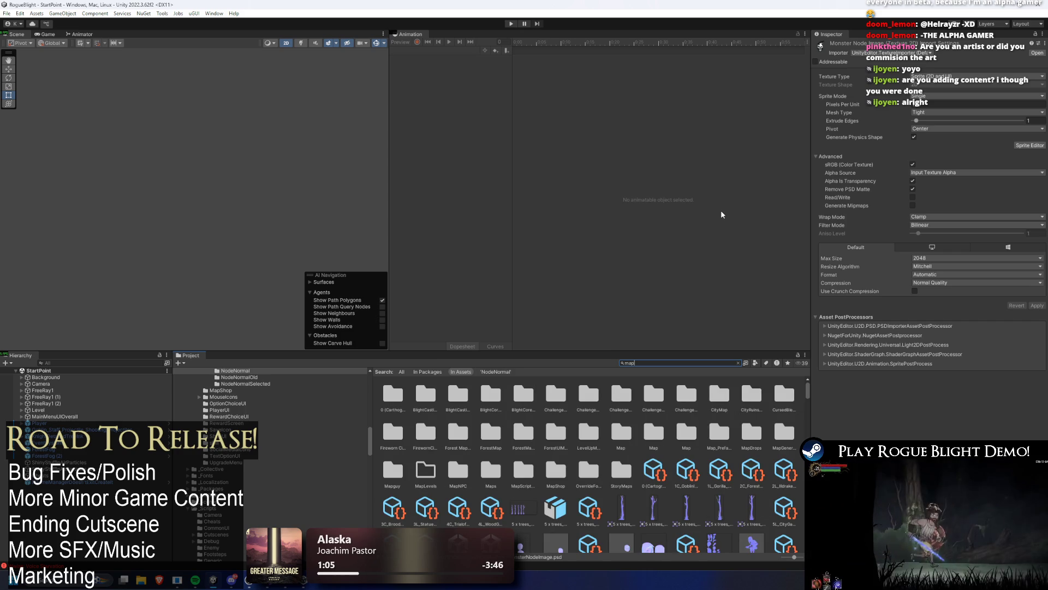
pyautogui.moveTo(602, 351)
pyautogui.mouseDown()
pyautogui.moveTo(608, 268)
pyautogui.moveTo(614, 309)
pyautogui.mouseUp()
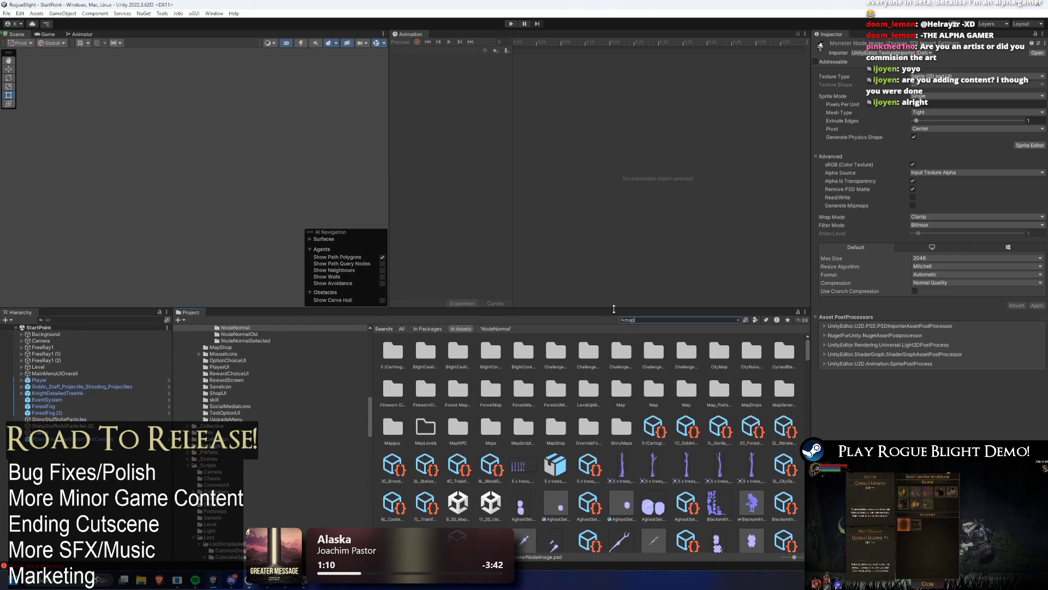
pyautogui.scroll(-4, 664, 363)
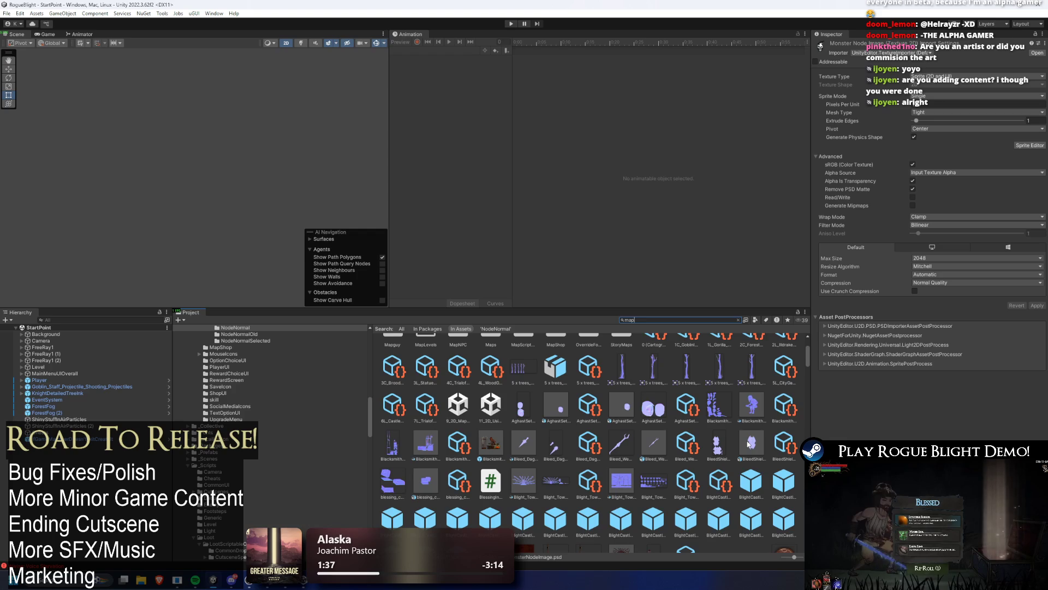
pyautogui.hotkey('ctrl', 'a')
pyautogui.write('forest map')
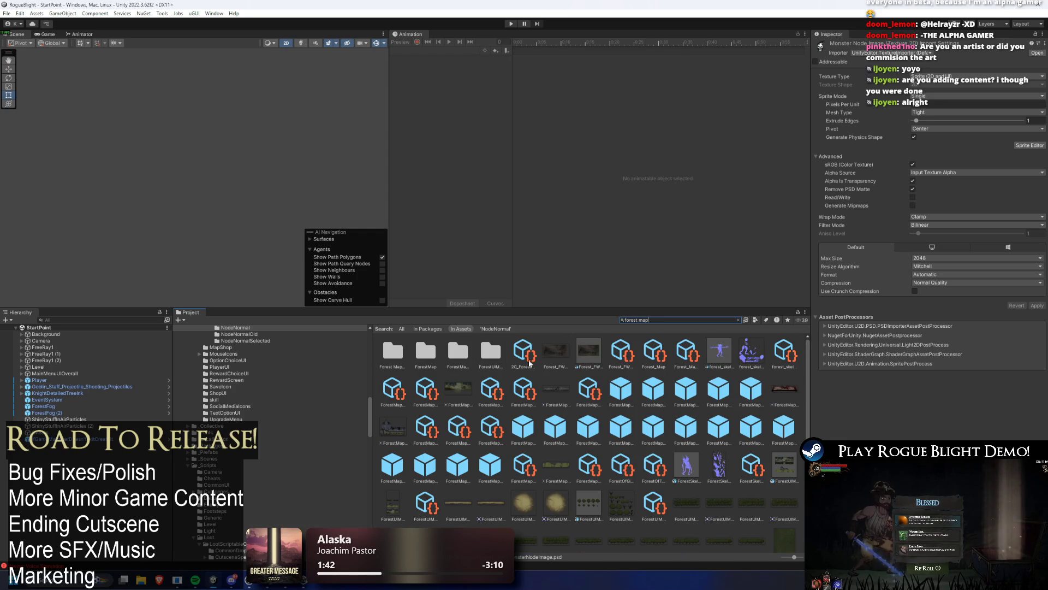
# Inspect the forest map chest, blacksmith and bonfire node assets.
pyautogui.click(490, 392)
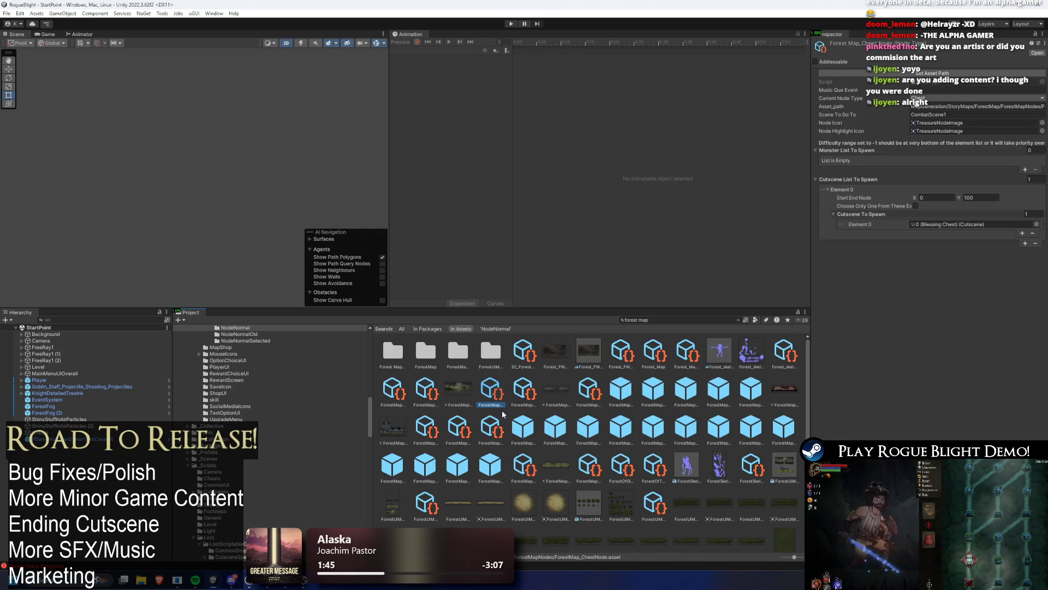
pyautogui.click(396, 394)
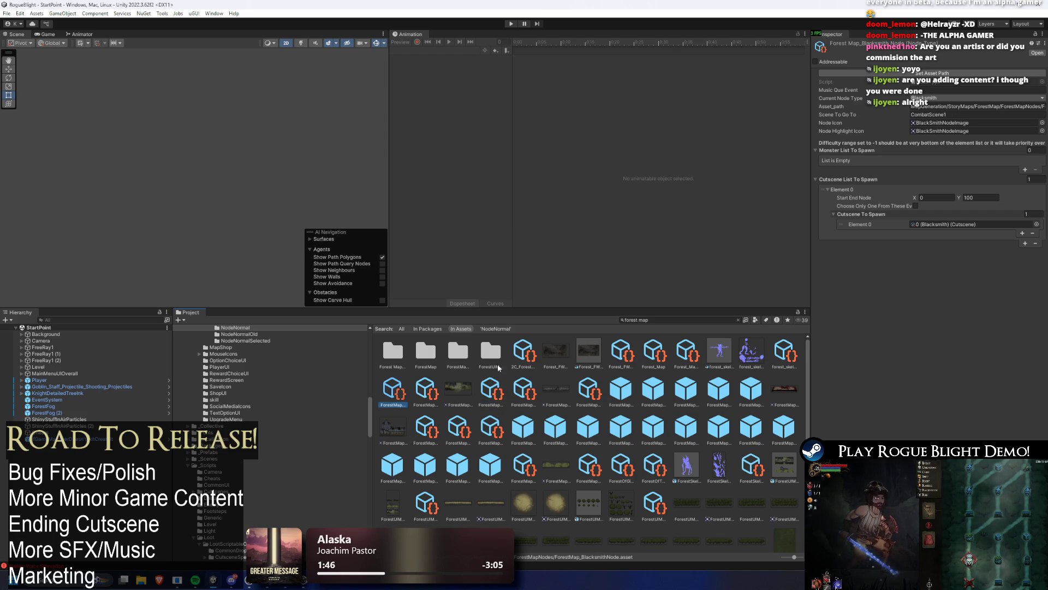
pyautogui.click(436, 389)
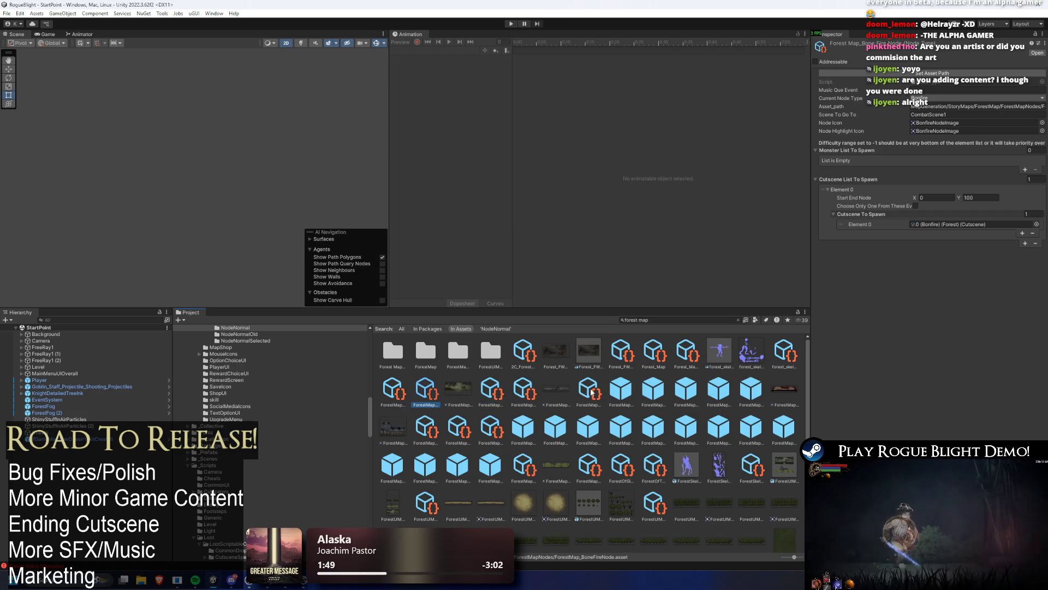
# Search 'ch map', inspect Challenge_Boss_Rush_Map(Part1) and open its Map script in Visual Studio.
pyautogui.doubleClick(630, 320)
pyautogui.write('ch')
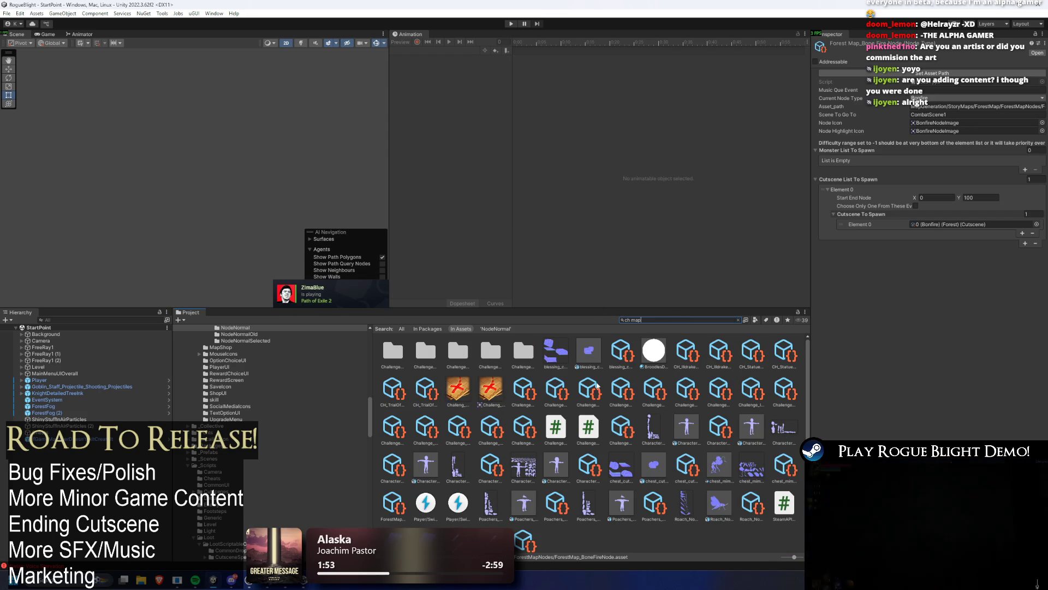
pyautogui.click(597, 388)
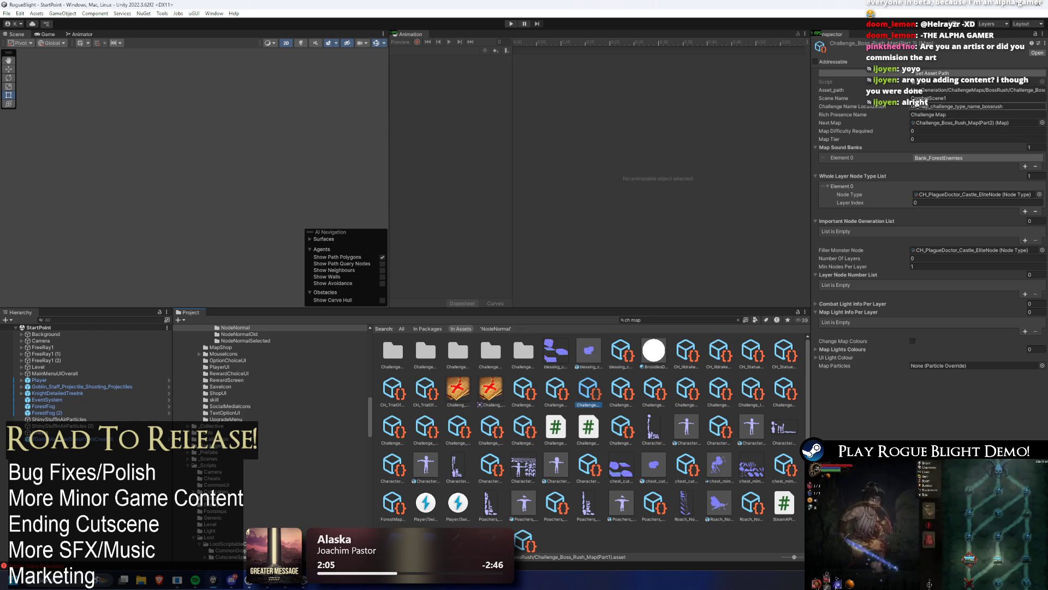
pyautogui.doubleClick(938, 83)
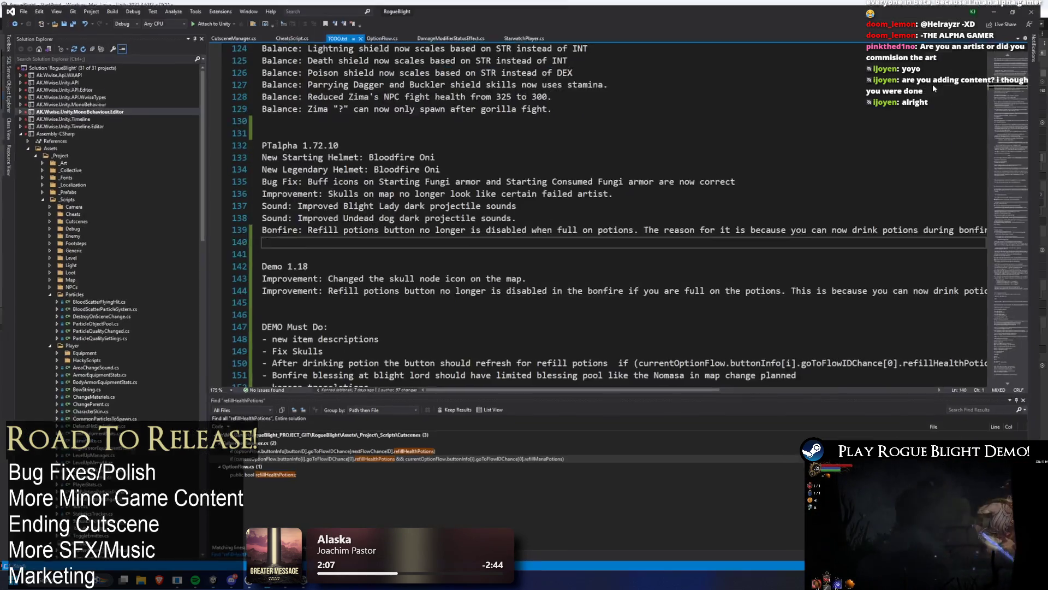
# Minimise Visual Studio to return to Unity's MapScriptableObjects folder and select the Project search field.
pyautogui.press('super+Down')
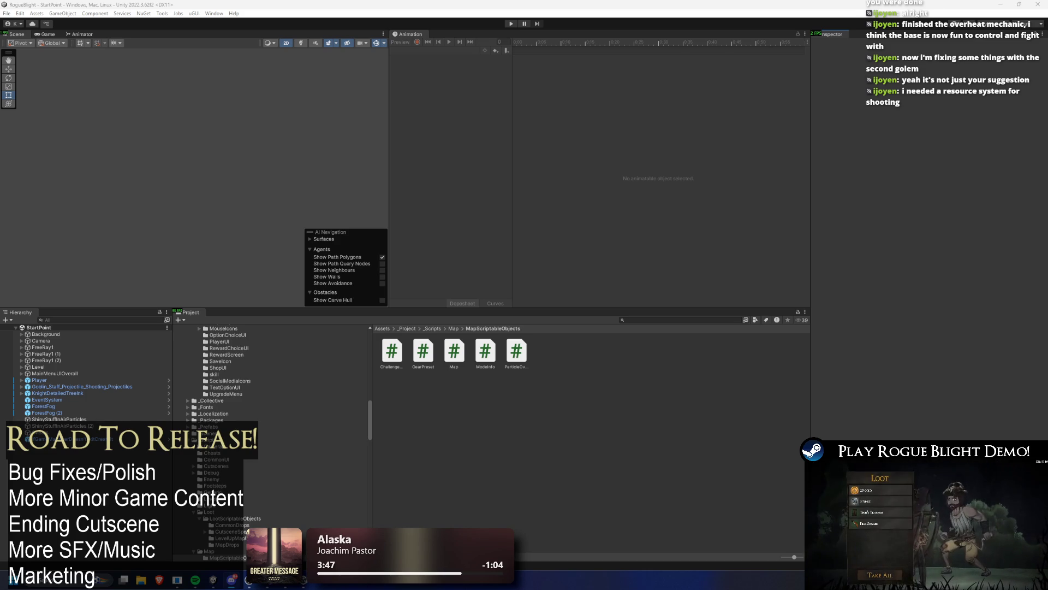
pyautogui.click(672, 320)
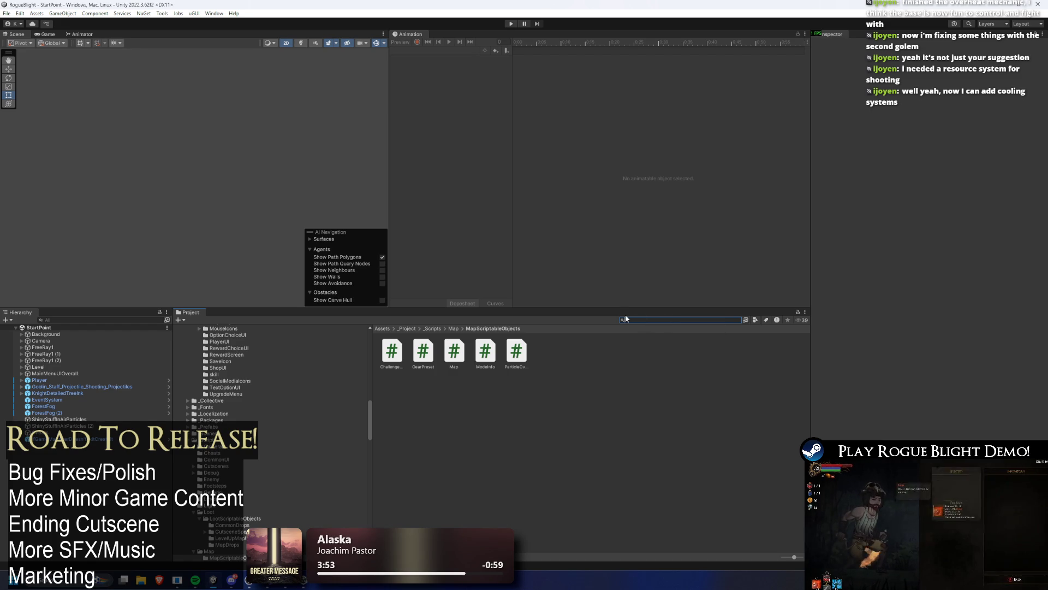
# Search the Project for 'chest pre' to list the four chest assets, then select the search text.
pyautogui.write('t')
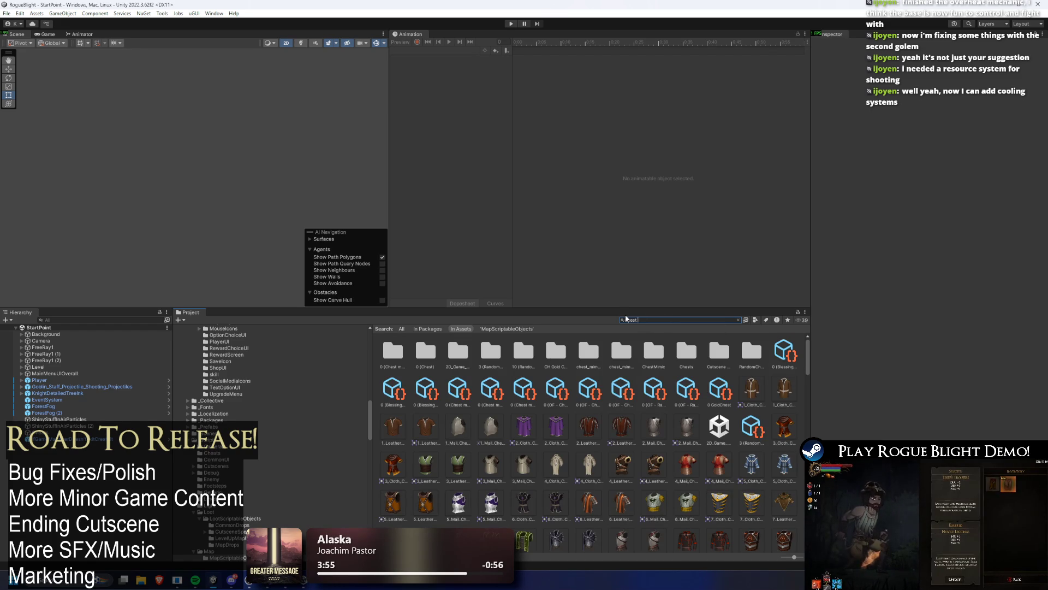
pyautogui.write('estre')
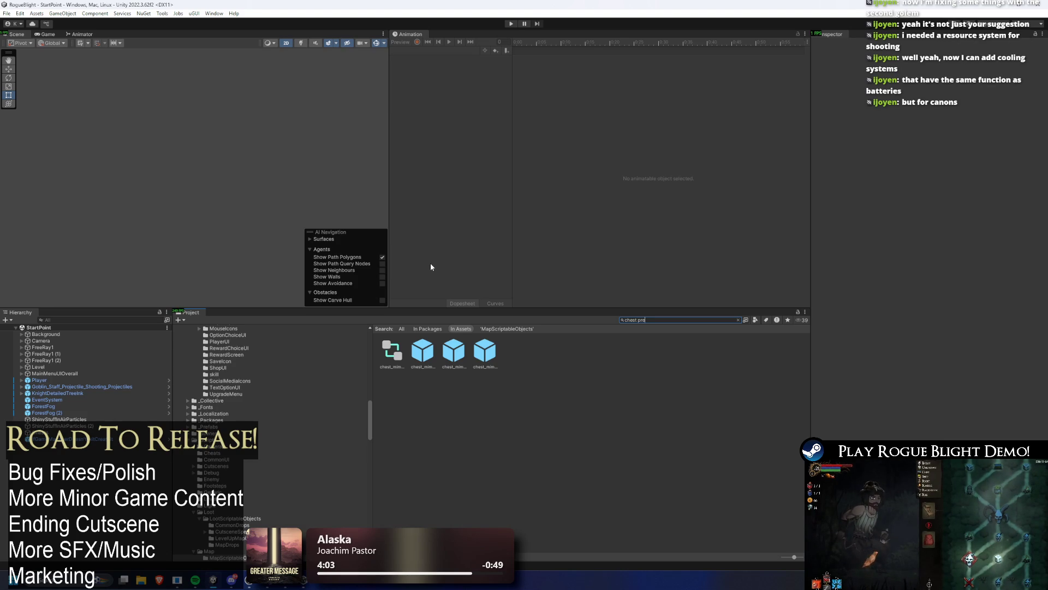
pyautogui.click(671, 320)
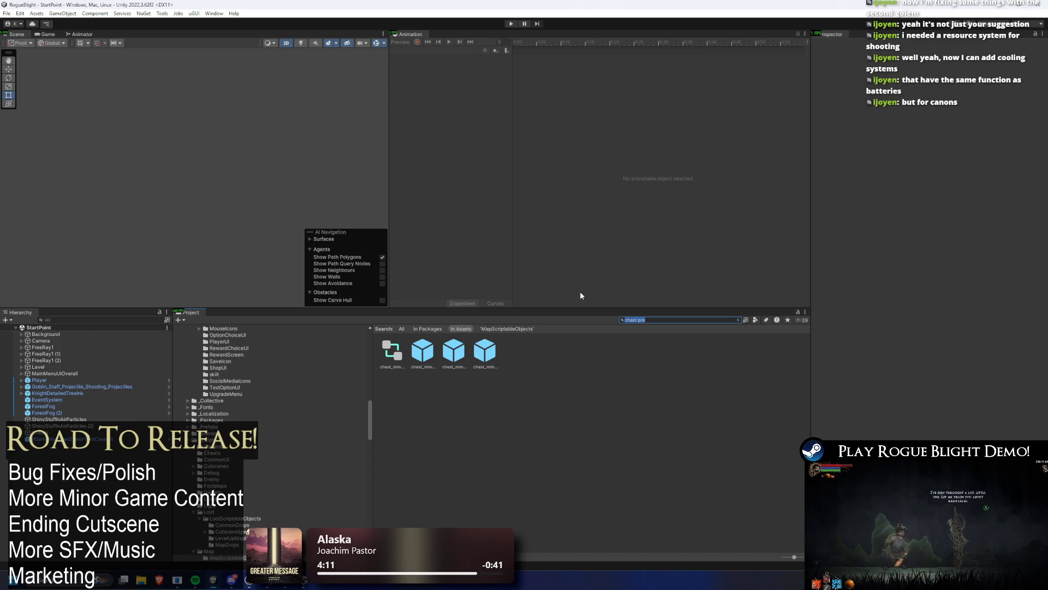
# Search 'reward' and inspect the ItemReward, RewardsLootUI and RewardsUIManager scripts.
pyautogui.write('reward')
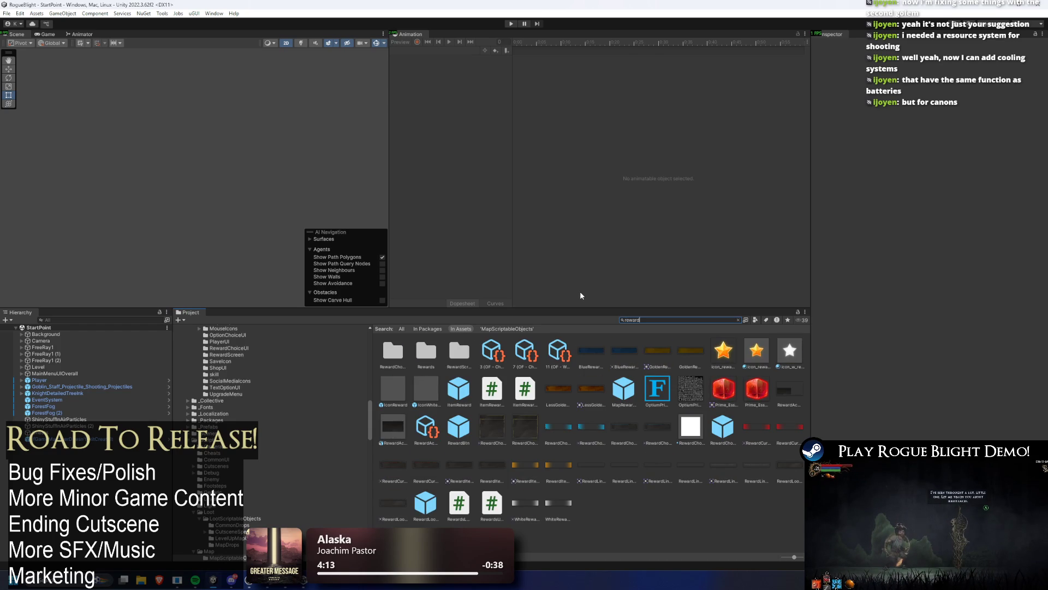
pyautogui.click(501, 387)
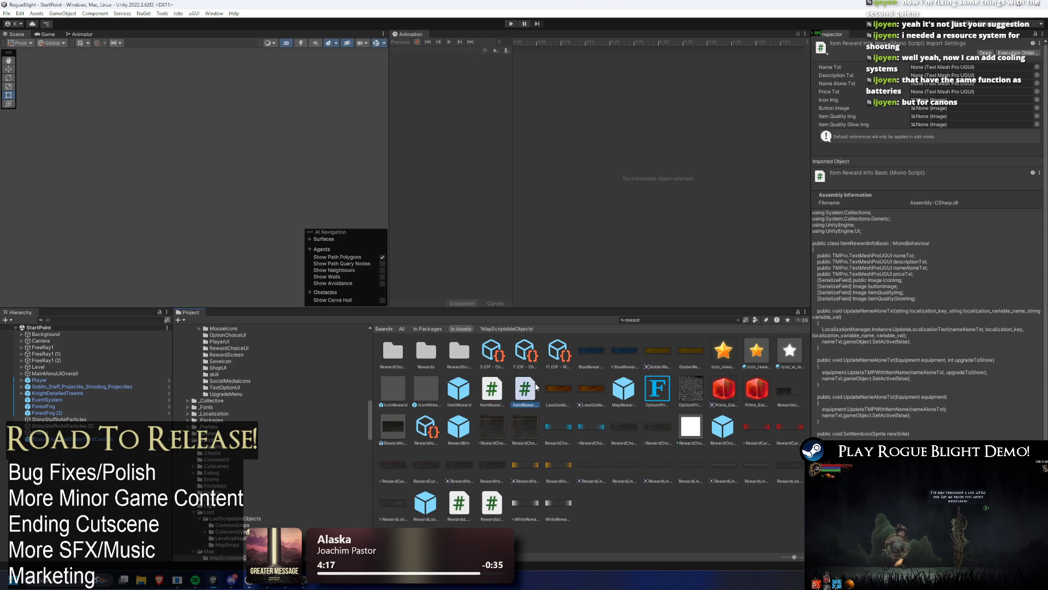
pyautogui.click(468, 505)
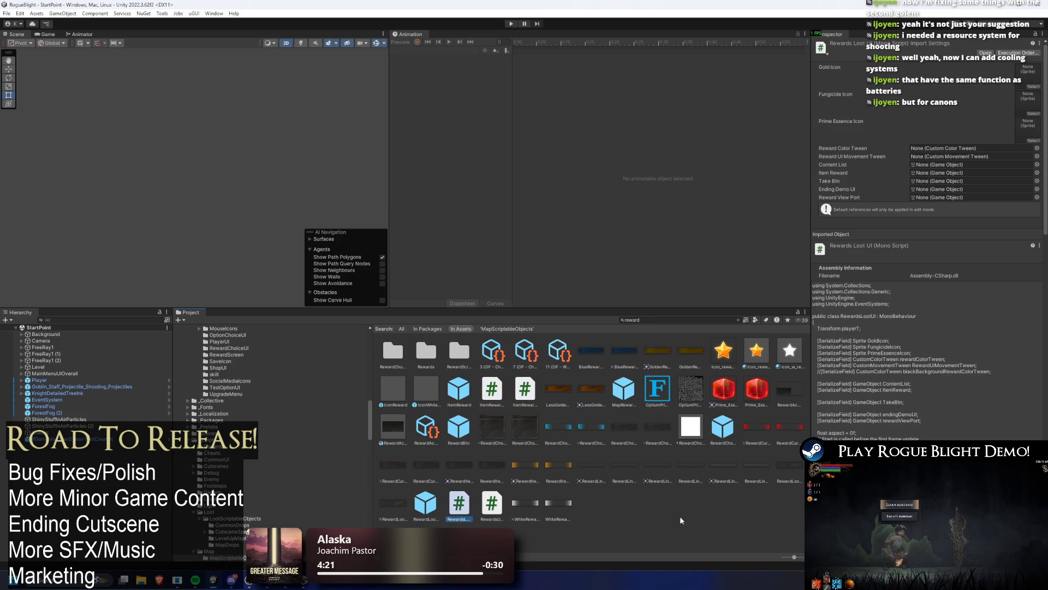
pyautogui.click(498, 508)
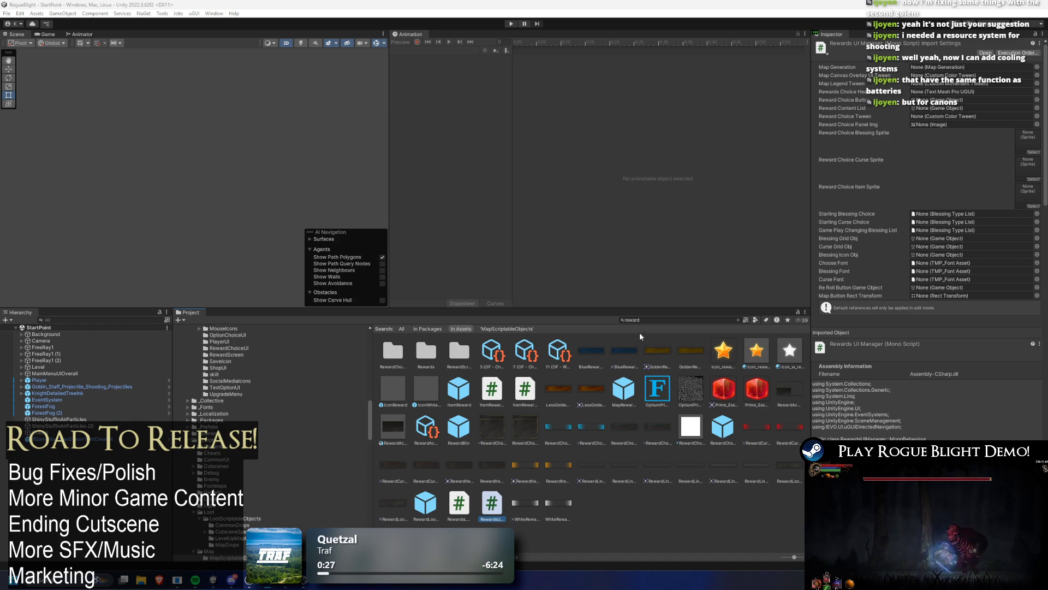
# Clear the Project search to return to the Rewards folder's four scripts.
pyautogui.click(653, 320)
pyautogui.write('goblin')
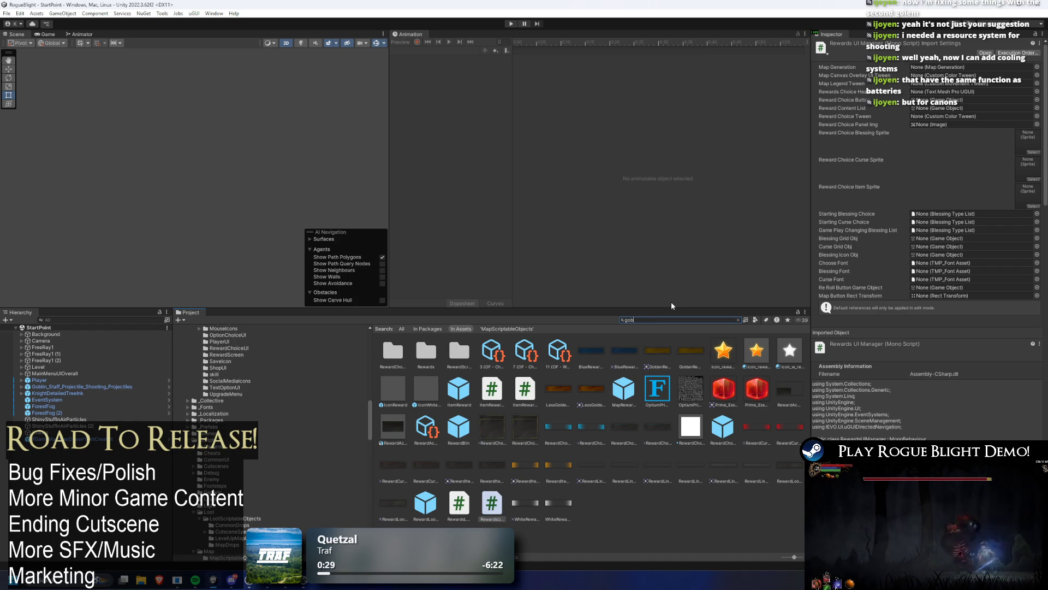
pyautogui.press('BackSpace')
pyautogui.press('BackSpace')
pyautogui.press('BackSpace')
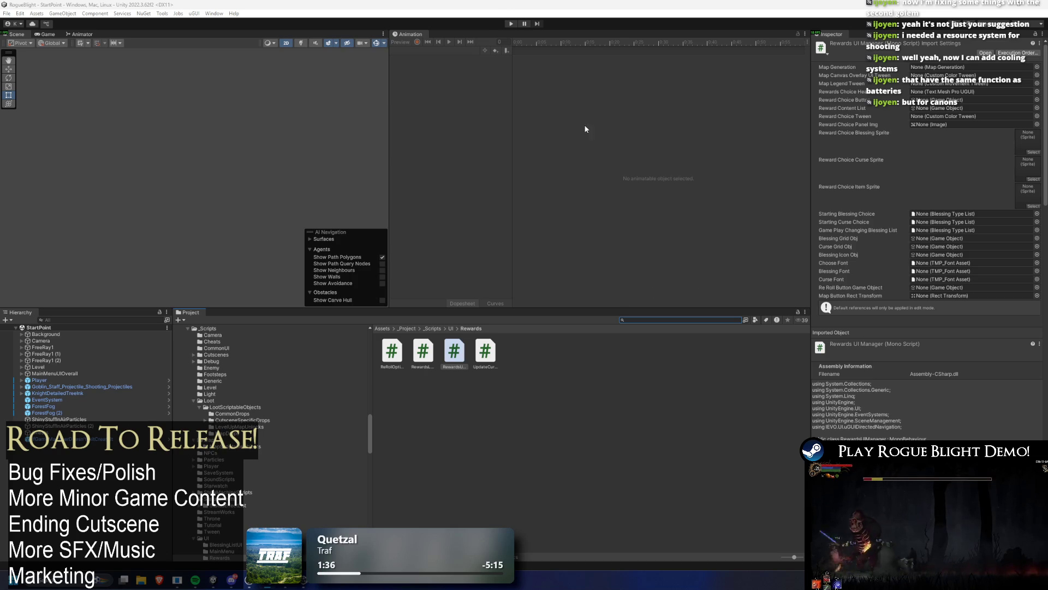
# Start a Play mode test run of Rogue Blight to reach its title menu.
pyautogui.hotkey('ctrl', 'p')
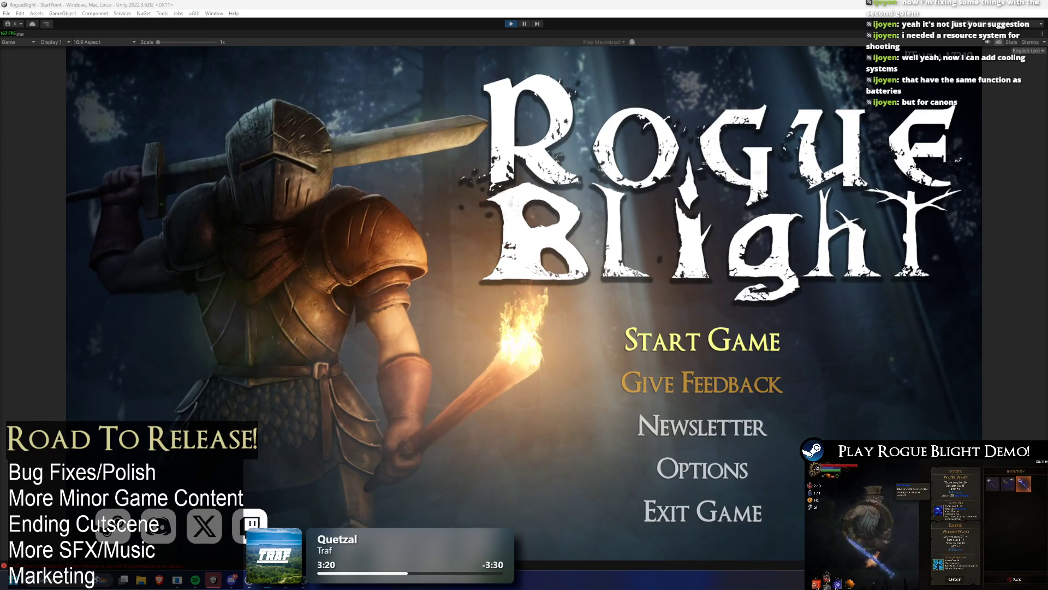
# Stop the test run and return to the Project window's asset search field.
pyautogui.hotkey('ctrl', 'p')
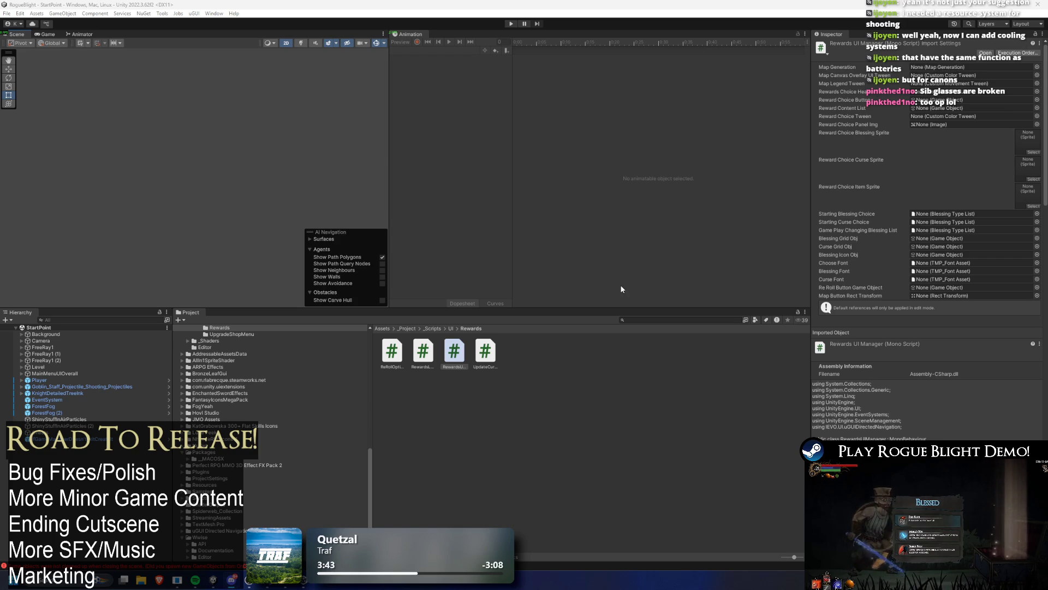
pyautogui.click(674, 322)
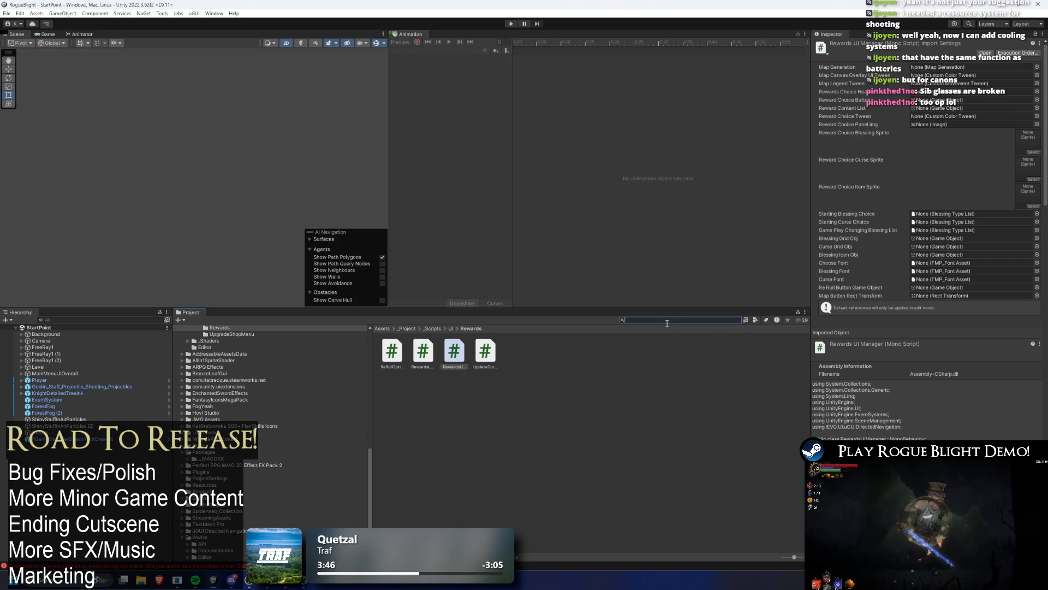
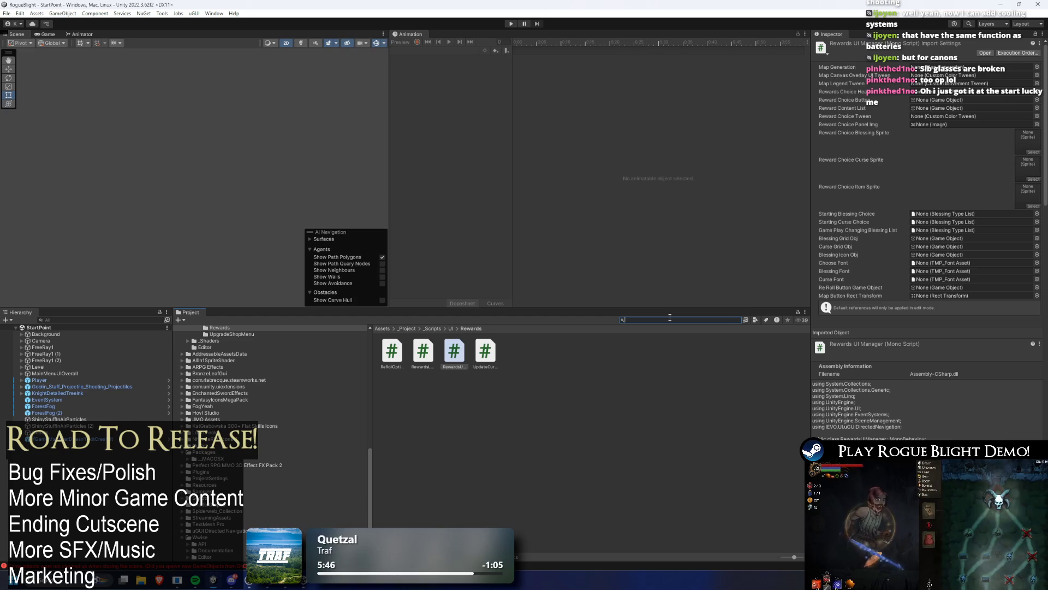
# Search for the 1L challenge map items and inspect 1L_Gorilla_Prime_MapItem (Fungi Reward 60, Prime Essence 10).
pyautogui.write('ch')
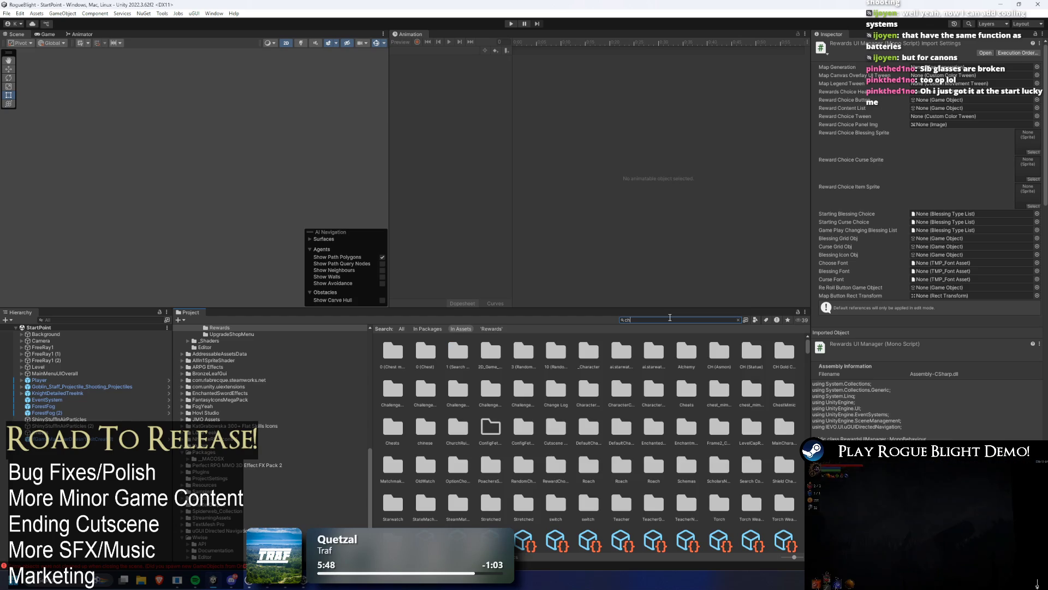
pyautogui.press('BackSpace')
pyautogui.press('BackSpace')
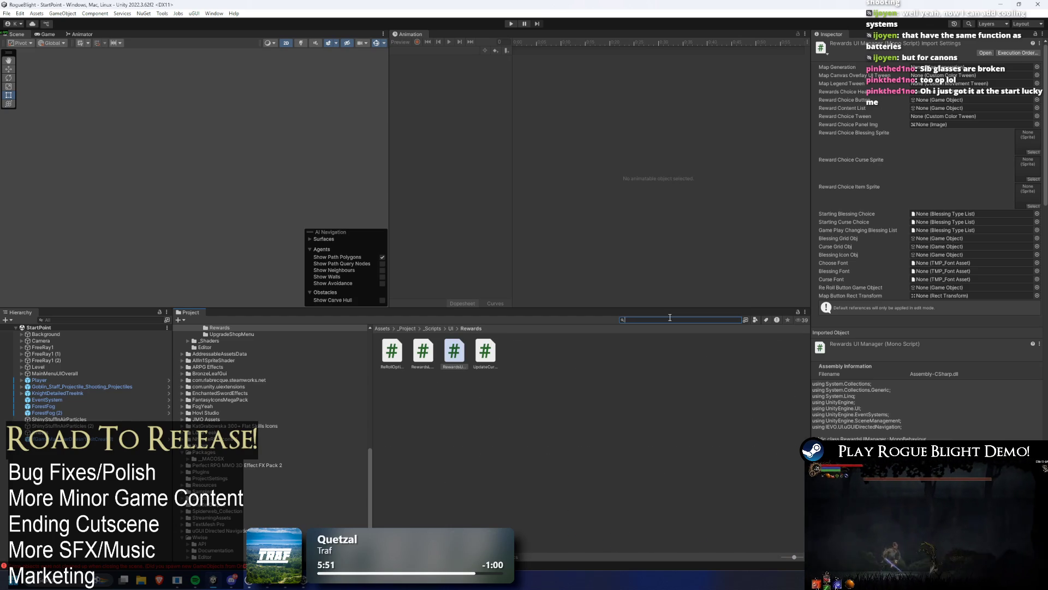
pyautogui.write('legendary')
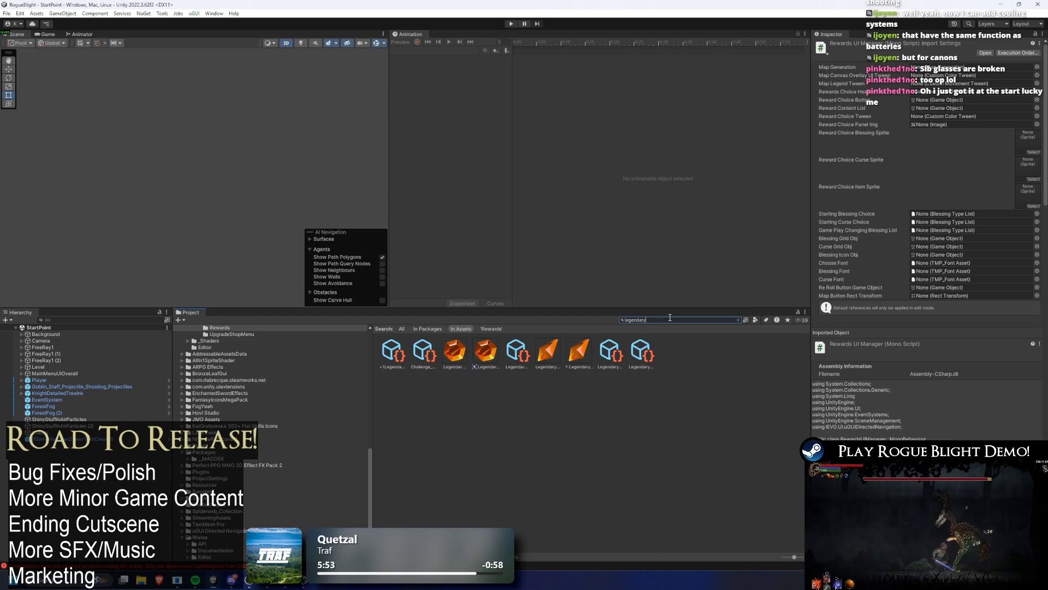
pyautogui.hotkey('ctrl', 'a')
pyautogui.write('l')
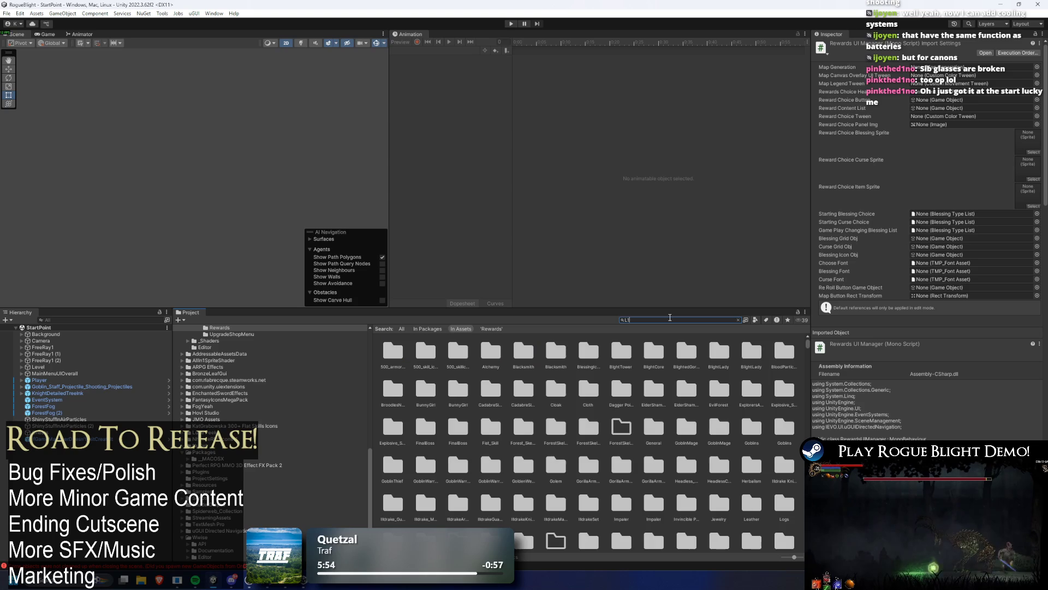
pyautogui.press('BackSpace')
pyautogui.write('l')
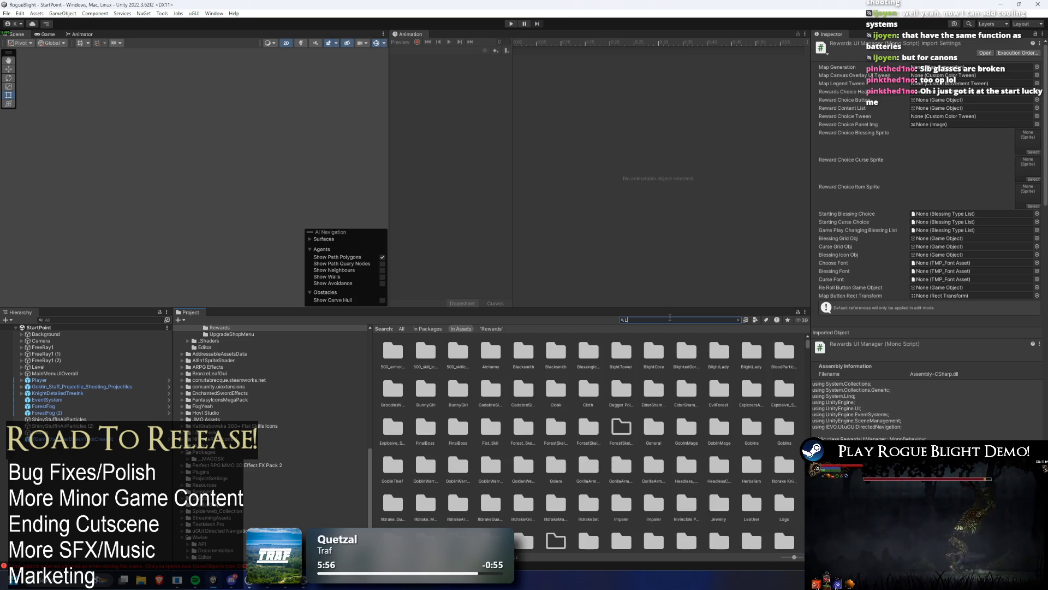
pyautogui.write('1L')
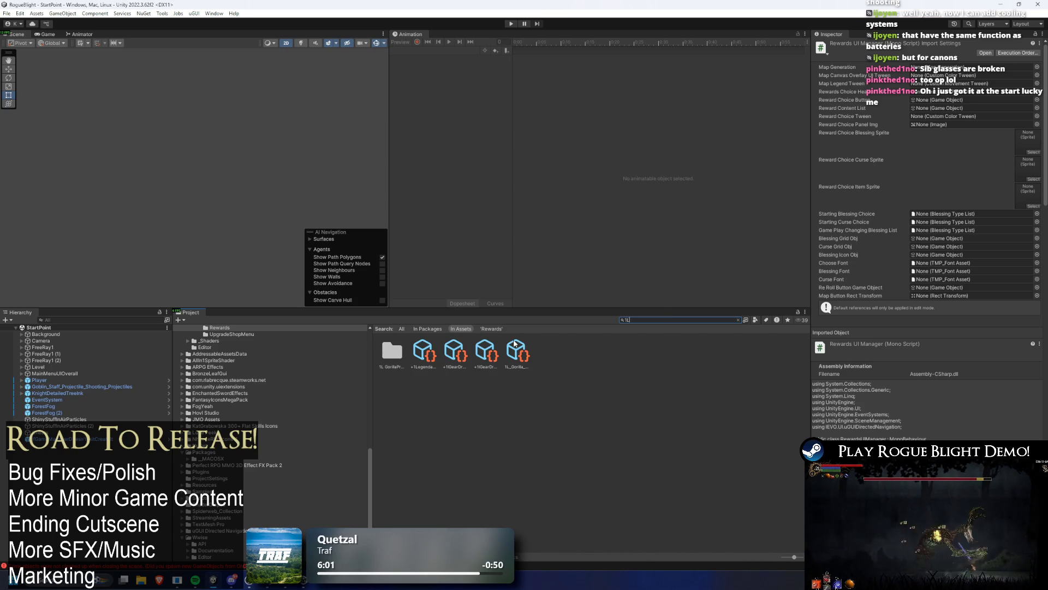
pyautogui.click(516, 351)
pyautogui.click(655, 316)
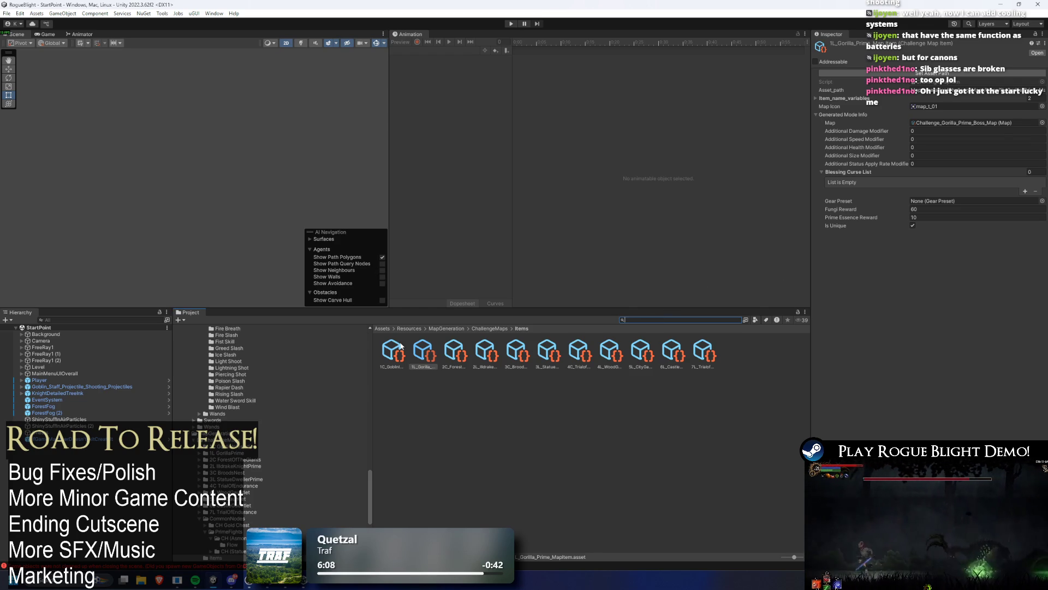
# Browse neighbouring map items, then select Challenge_Gorilla_Prime_Boss_Map through the Gorilla Prime item's Map field.
pyautogui.press('Down')
pyautogui.press('Right')
pyautogui.press('Right')
pyautogui.press('Right')
pyautogui.press('Right')
pyautogui.press('Right')
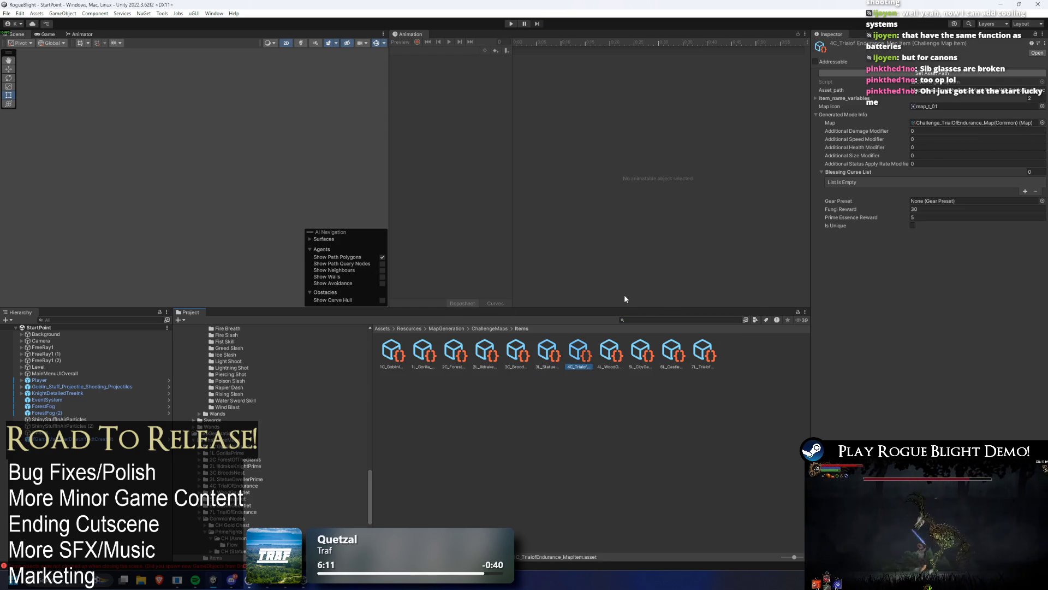
pyautogui.click(398, 354)
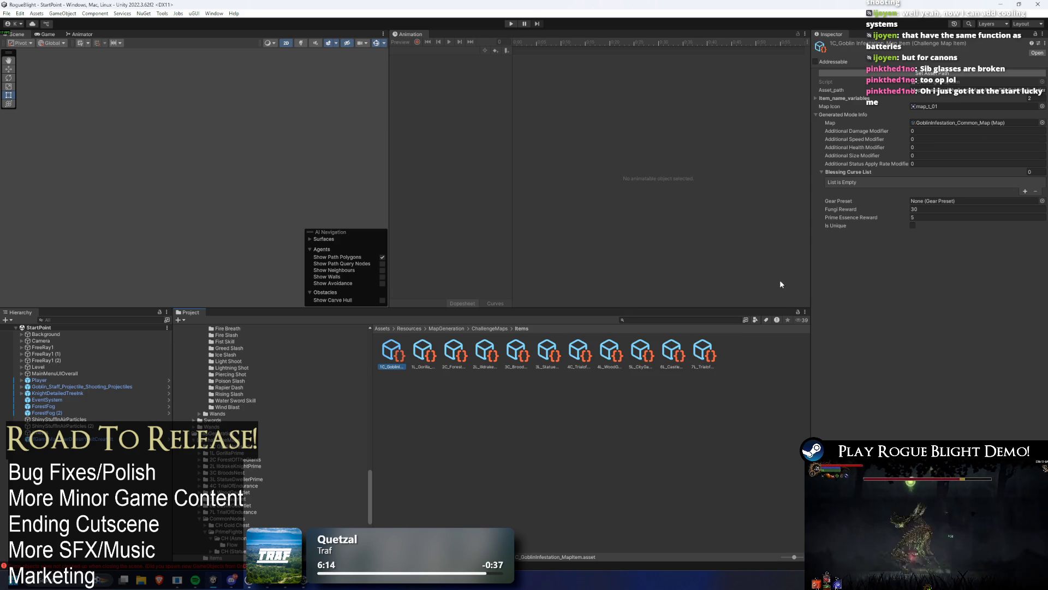
pyautogui.press('Right')
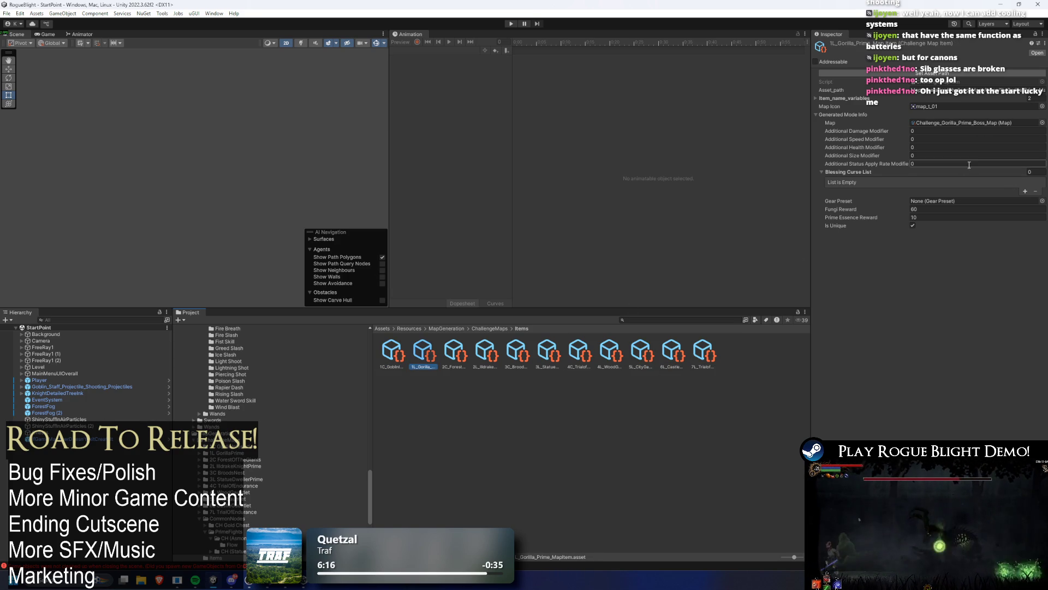
pyautogui.click(935, 122)
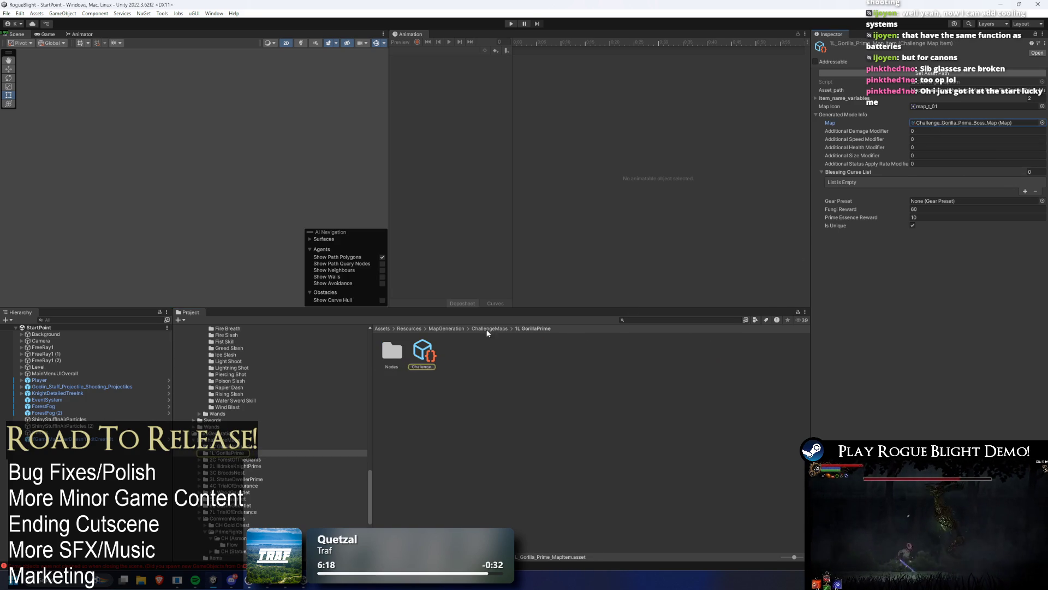
pyautogui.click(423, 357)
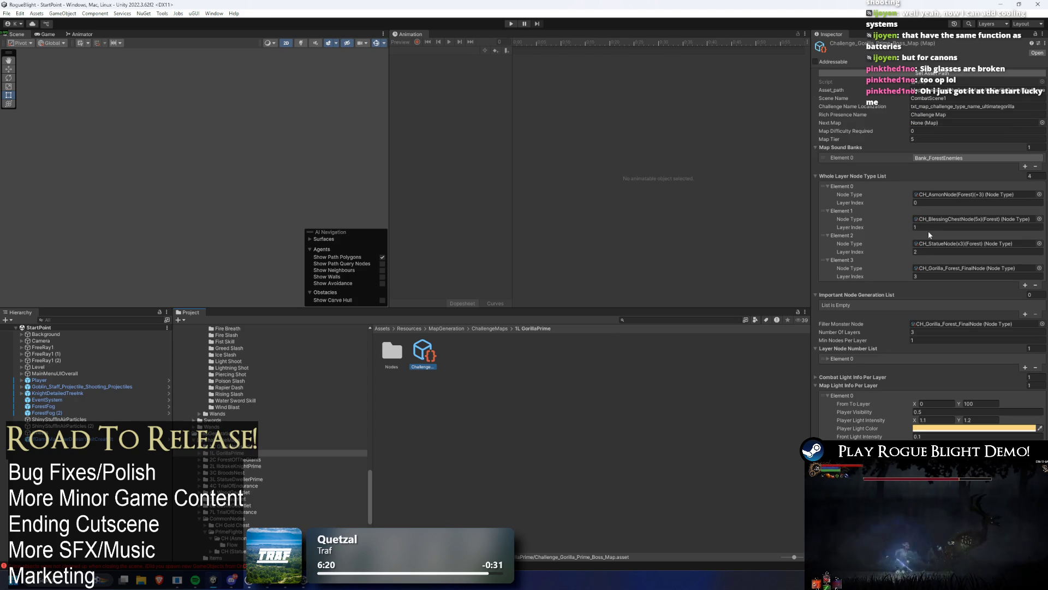
pyautogui.scroll(-1, 928, 229)
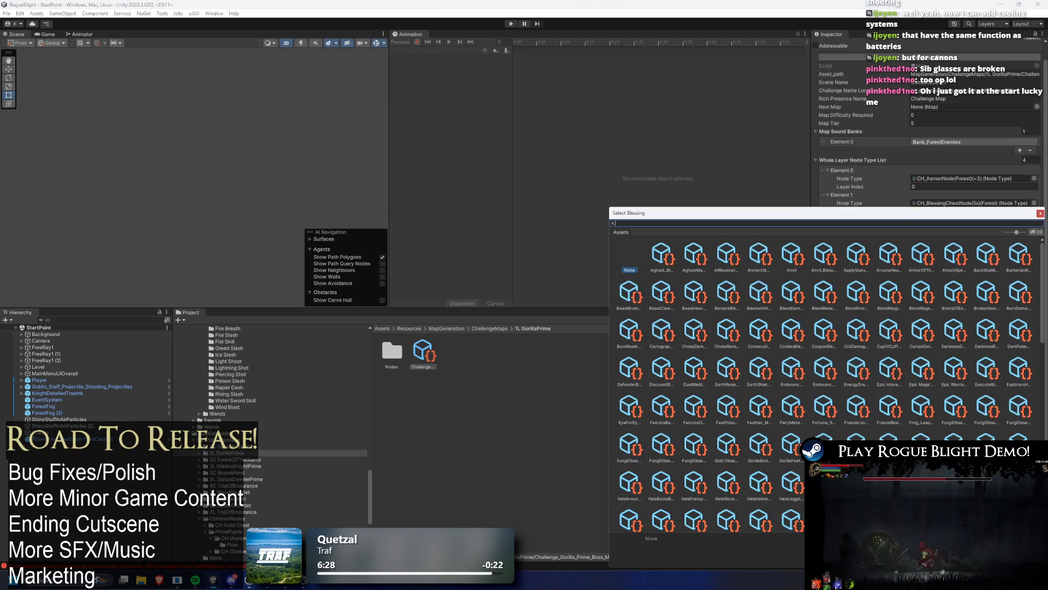
# Assign Anvil, DiscountBlessing and CouponBlessing to the boss map's blessing list slots.
pyautogui.write('abvu')
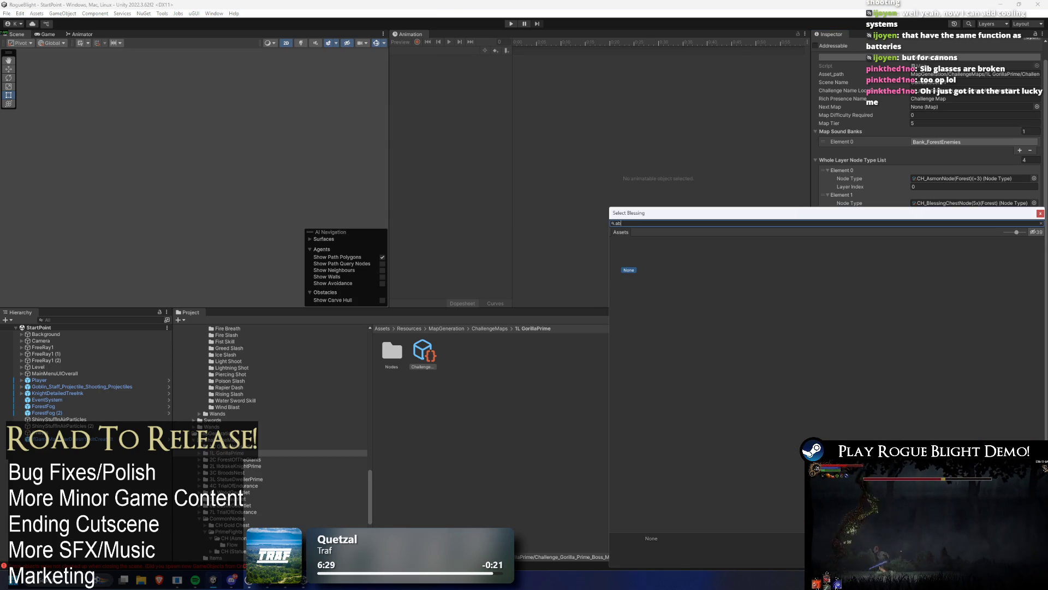
pyautogui.press('BackSpace')
pyautogui.write('nvil')
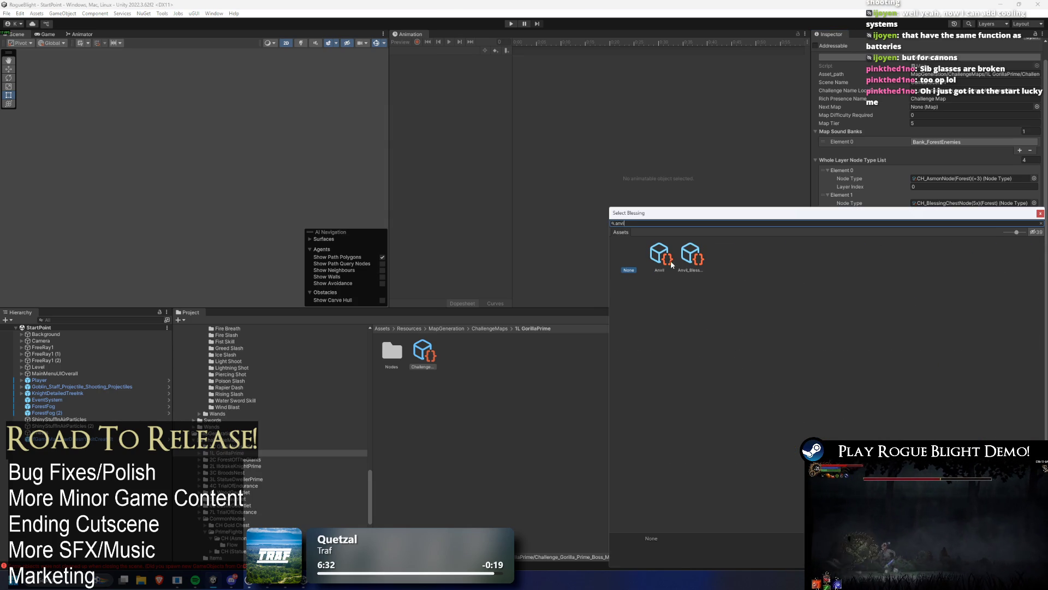
pyautogui.doubleClick(672, 265)
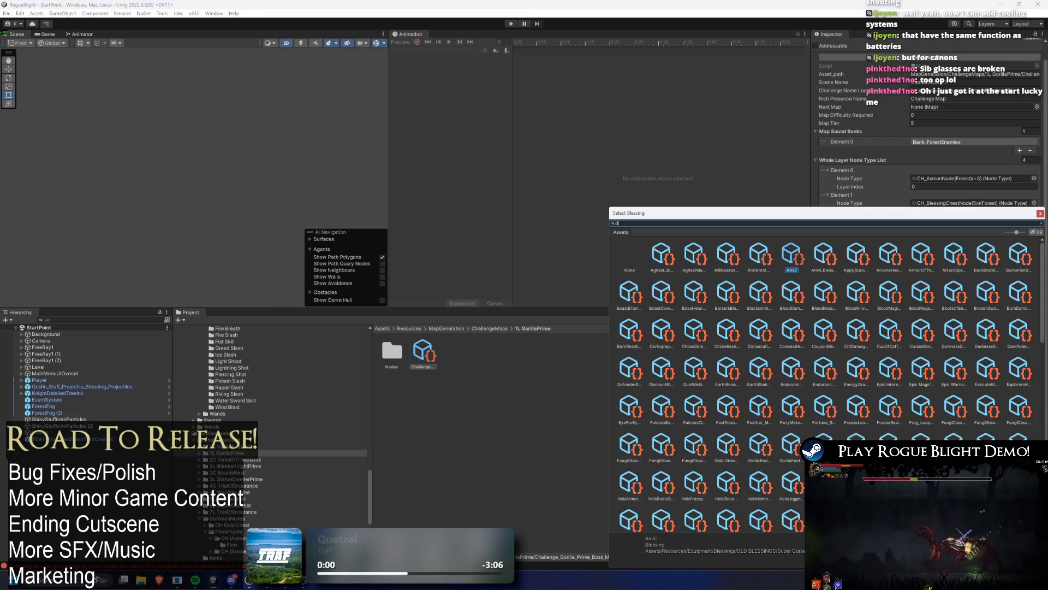
pyautogui.write('discou')
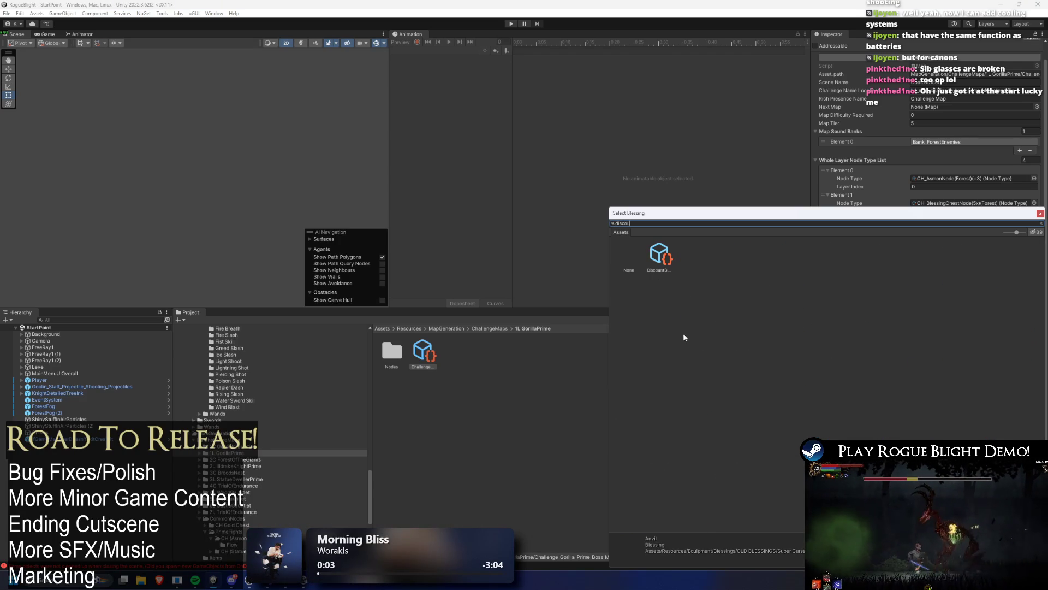
pyautogui.doubleClick(659, 254)
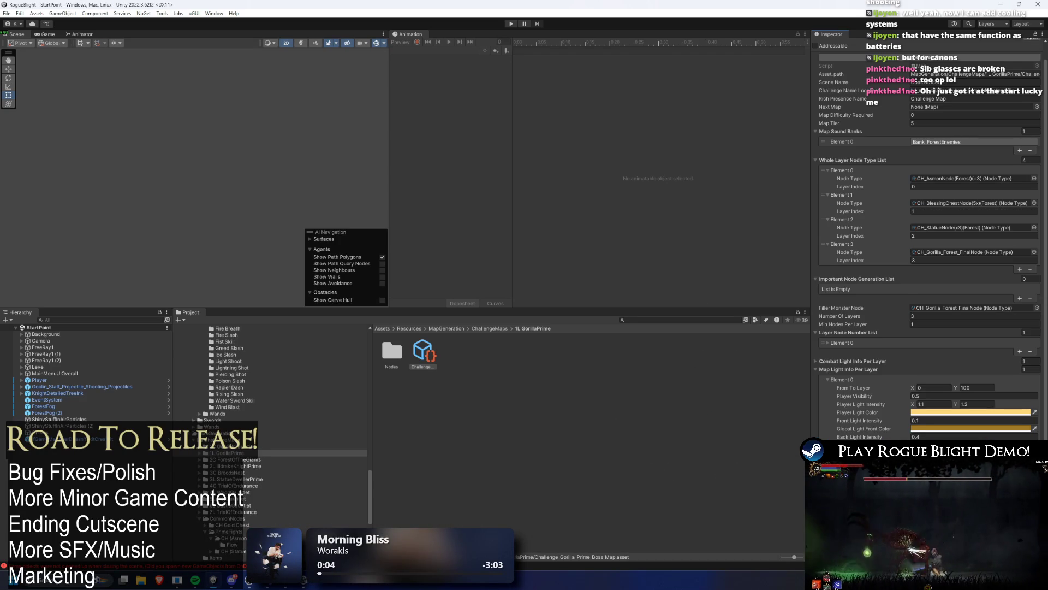
pyautogui.scroll(-1, 928, 218)
pyautogui.scroll(-1, 928, 229)
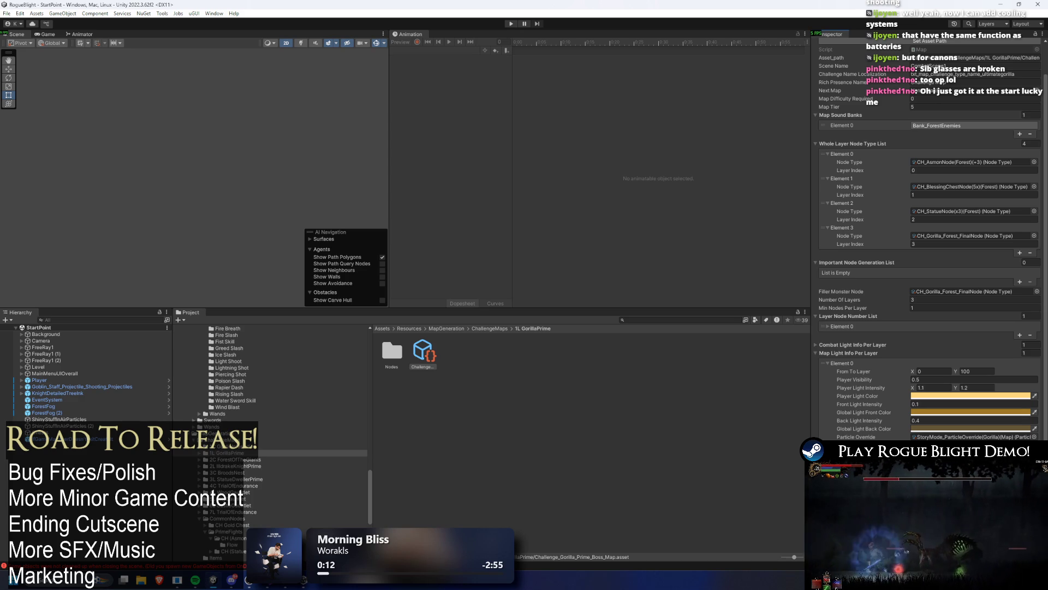
pyautogui.write('coup')
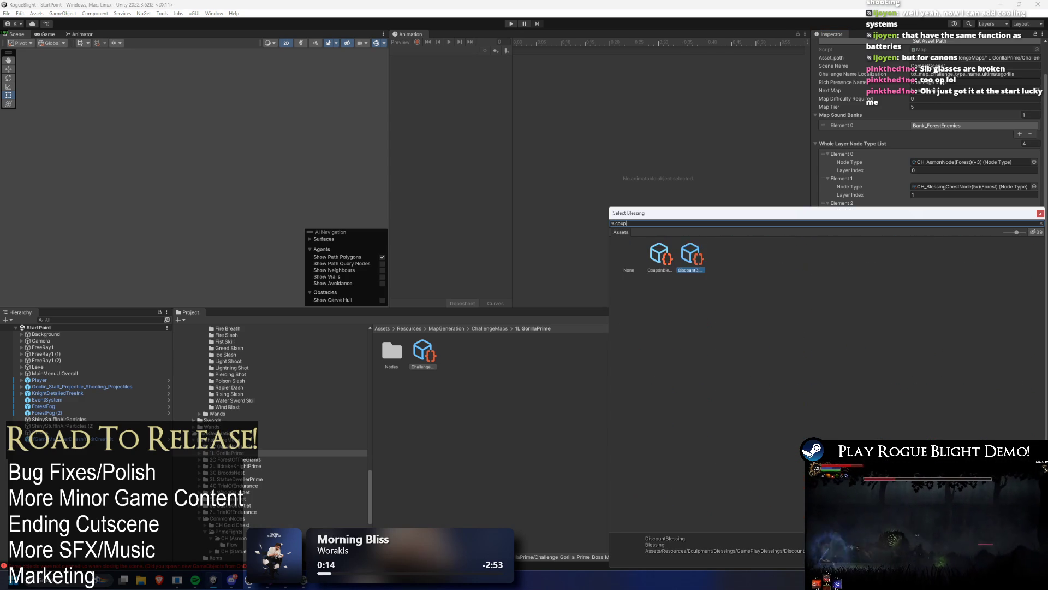
pyautogui.doubleClick(660, 256)
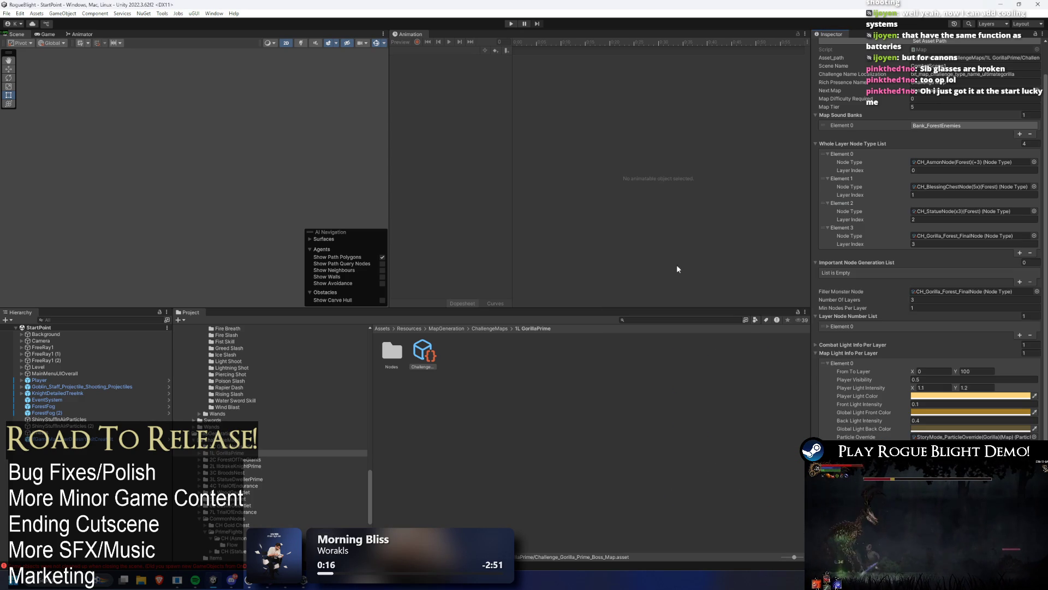
pyautogui.scroll(-1, 928, 234)
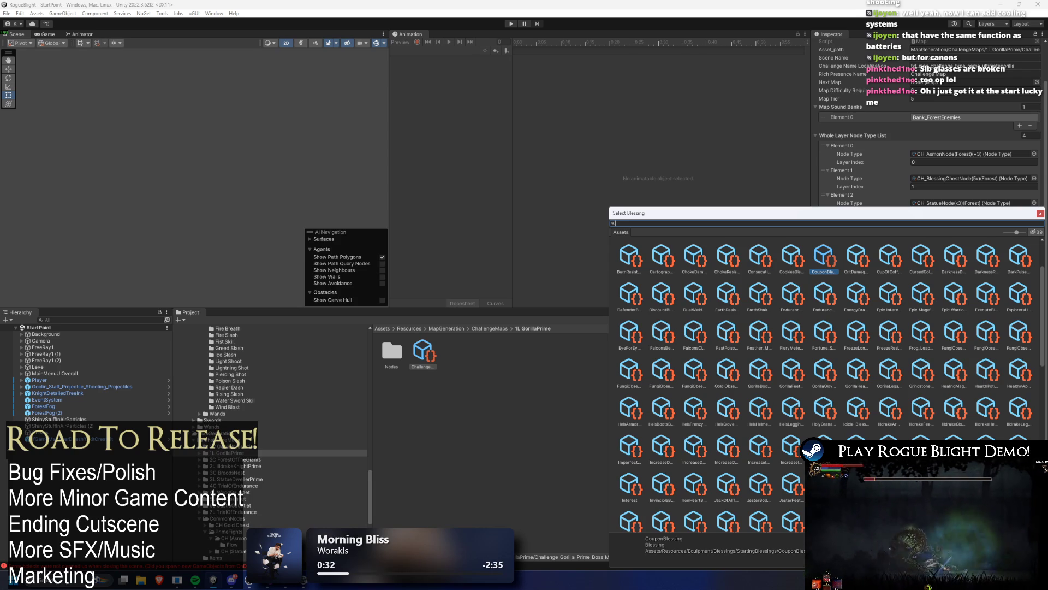
# Assign BlacksmithsHammer_Blessing and ArcaneHeartBlessing to the next blessing slots.
pyautogui.write('hammer')
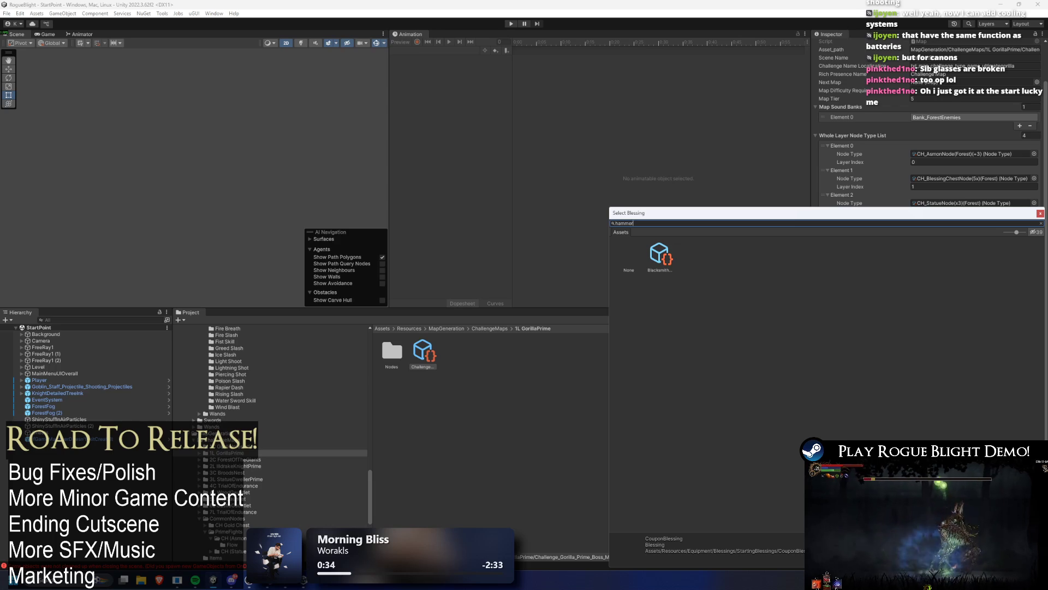
pyautogui.click(662, 259)
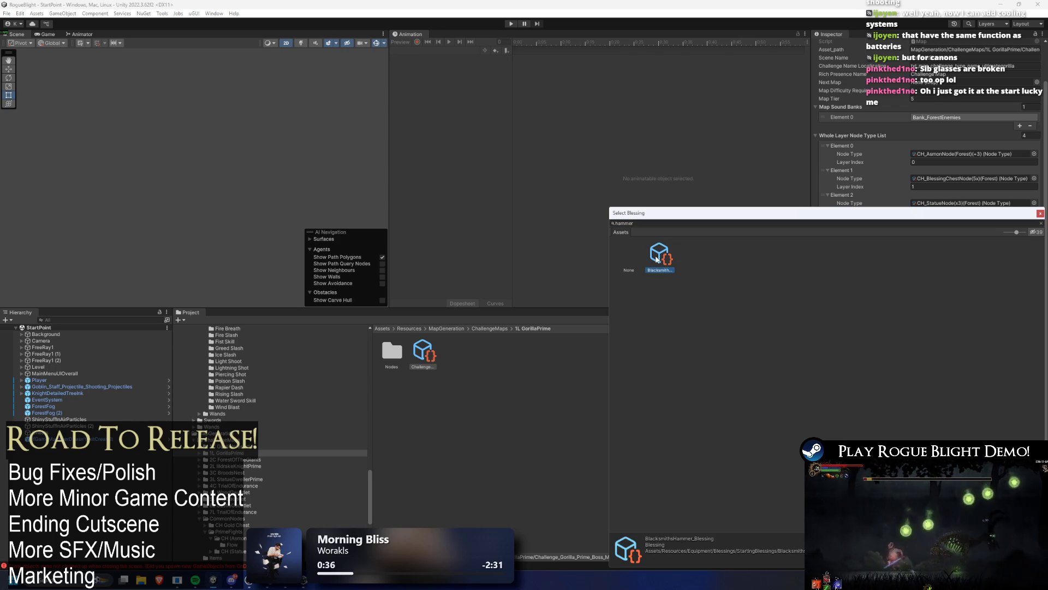
pyautogui.doubleClick(660, 252)
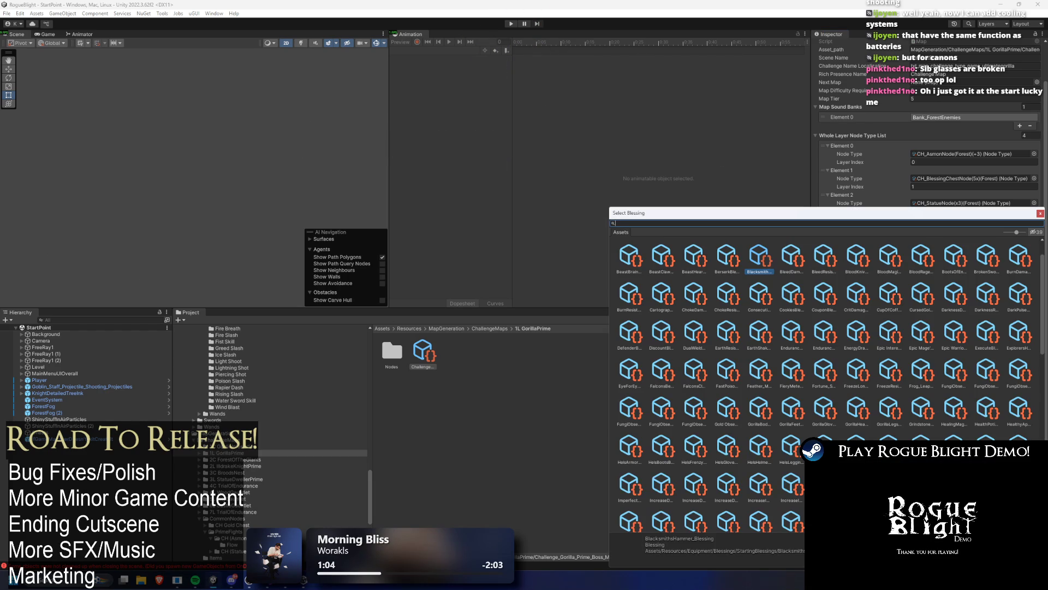
pyautogui.write('healt')
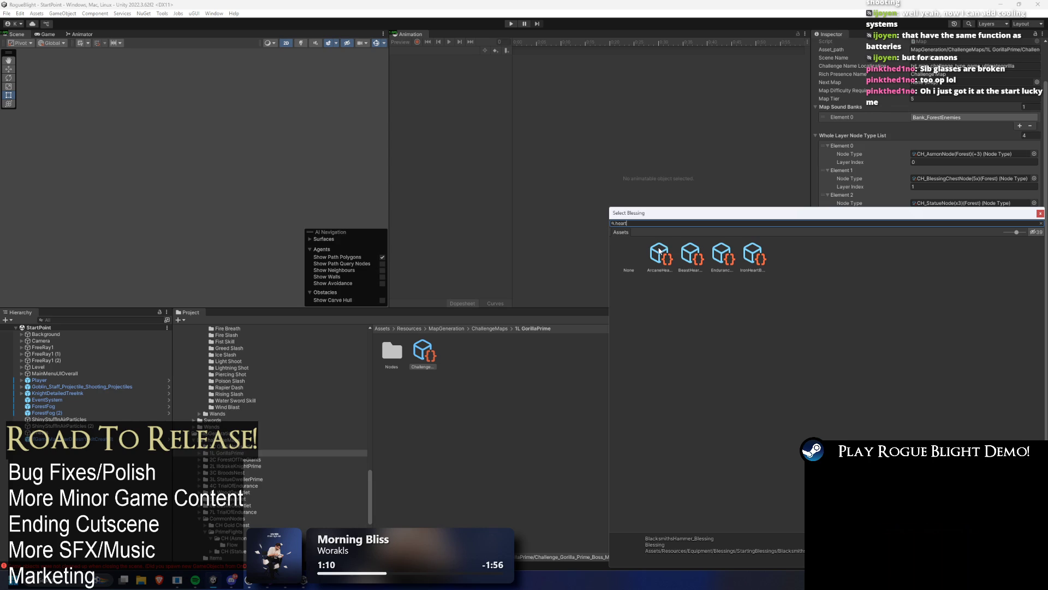
pyautogui.doubleClick(729, 257)
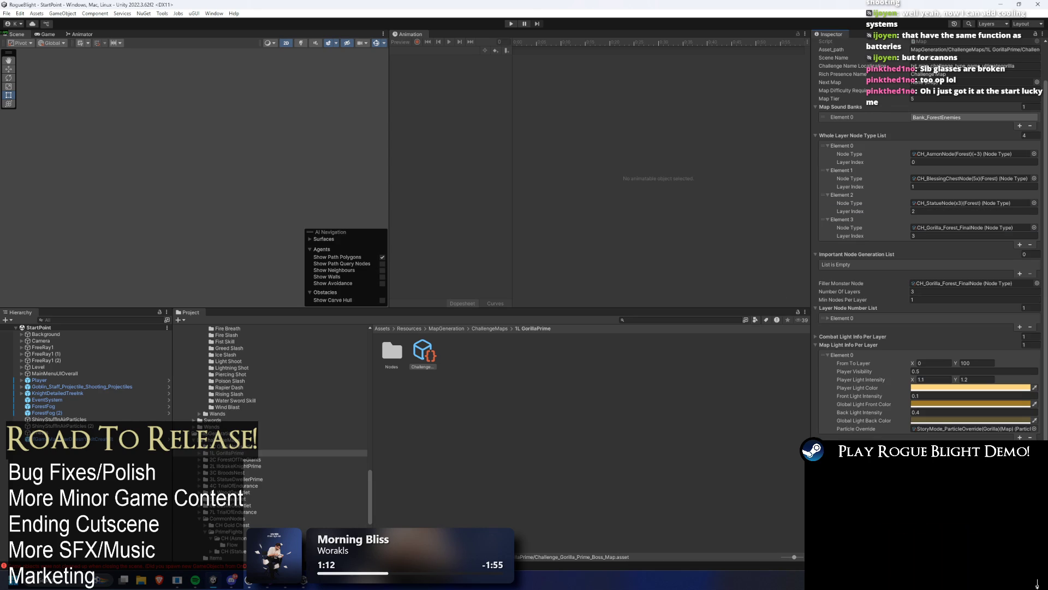
pyautogui.scroll(-1, 928, 234)
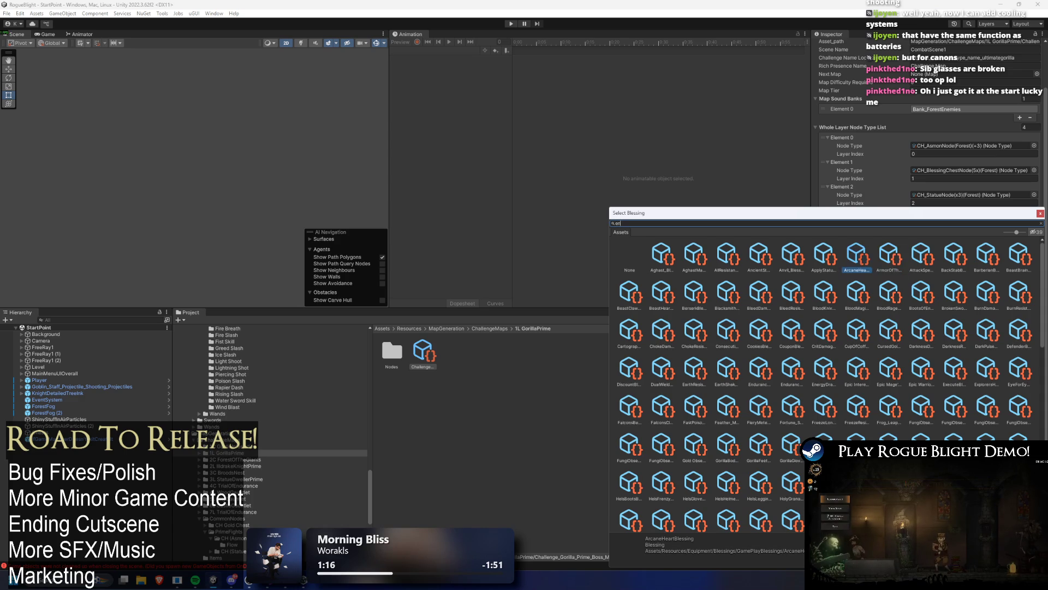
# Assign EnduranceHeartBlessing, IronHeartBlessing and Fortune_Stone_Blessing to the remaining blessing entries.
pyautogui.write('durance')
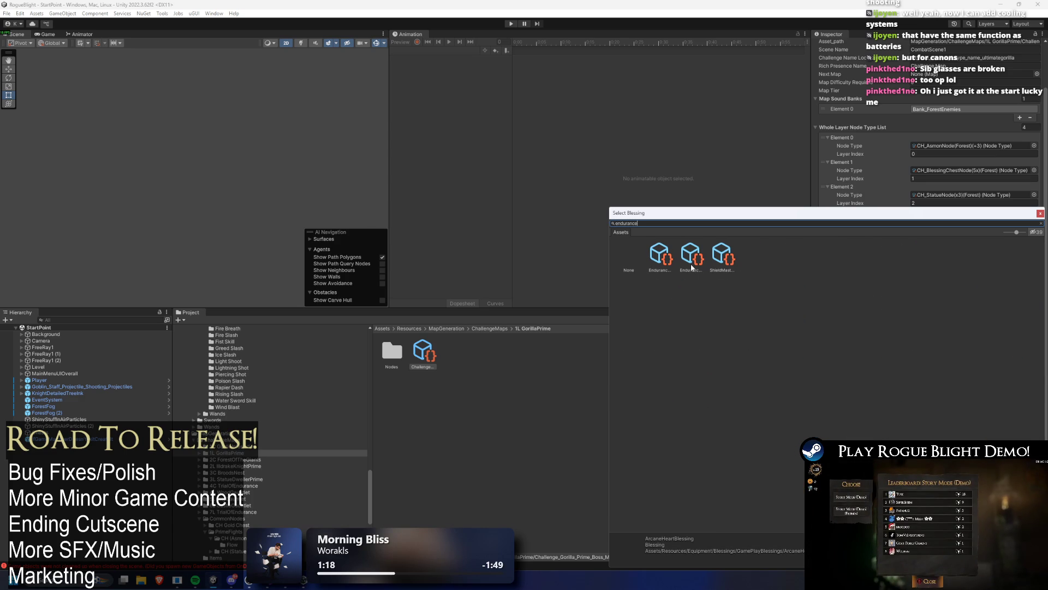
pyautogui.click(691, 266)
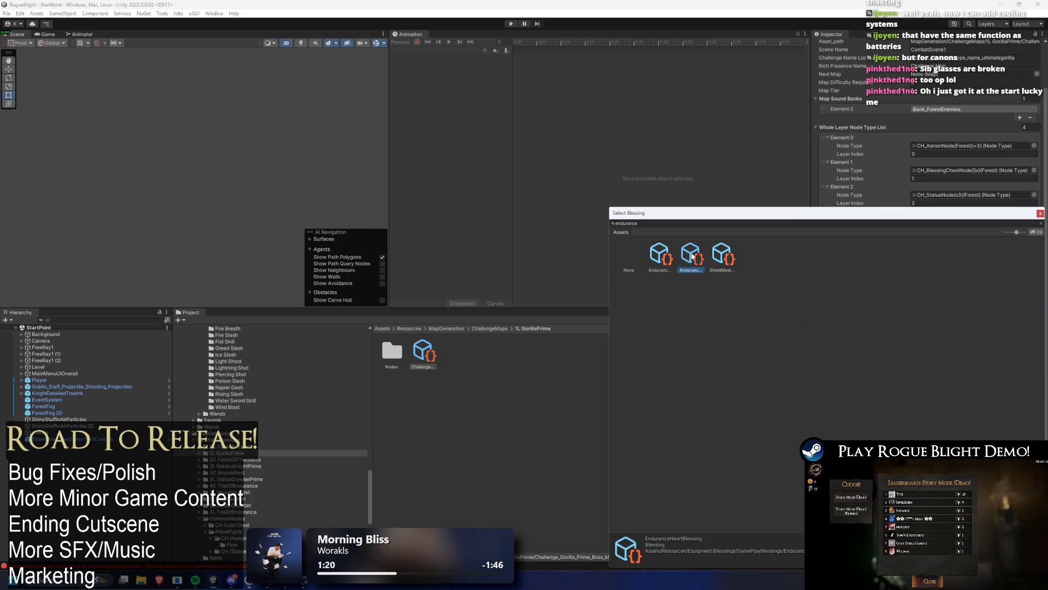
pyautogui.doubleClick(692, 256)
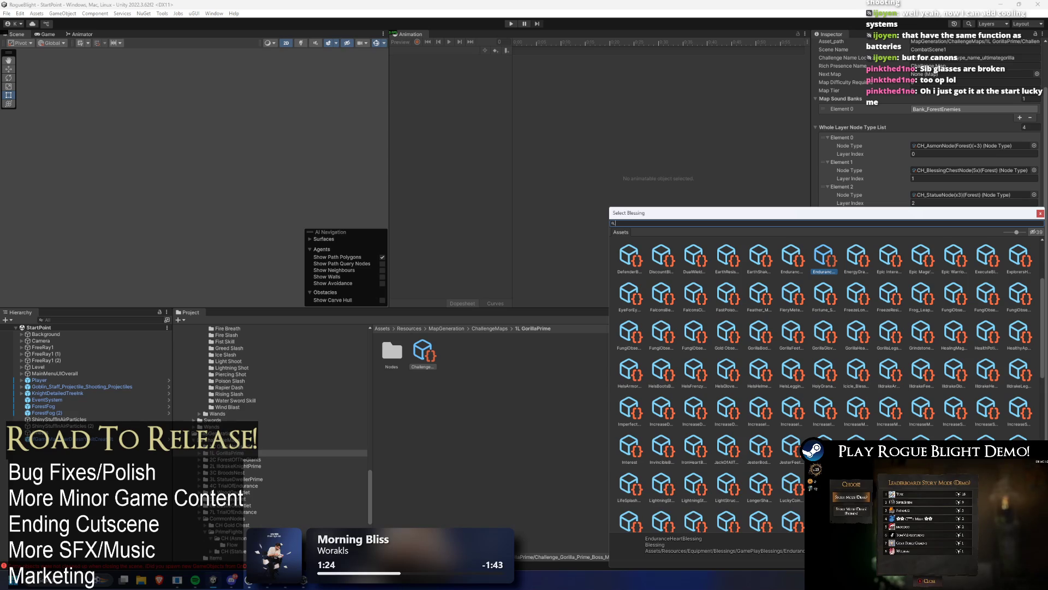
pyautogui.moveTo(660, 215); pyautogui.dragTo(404, 152)
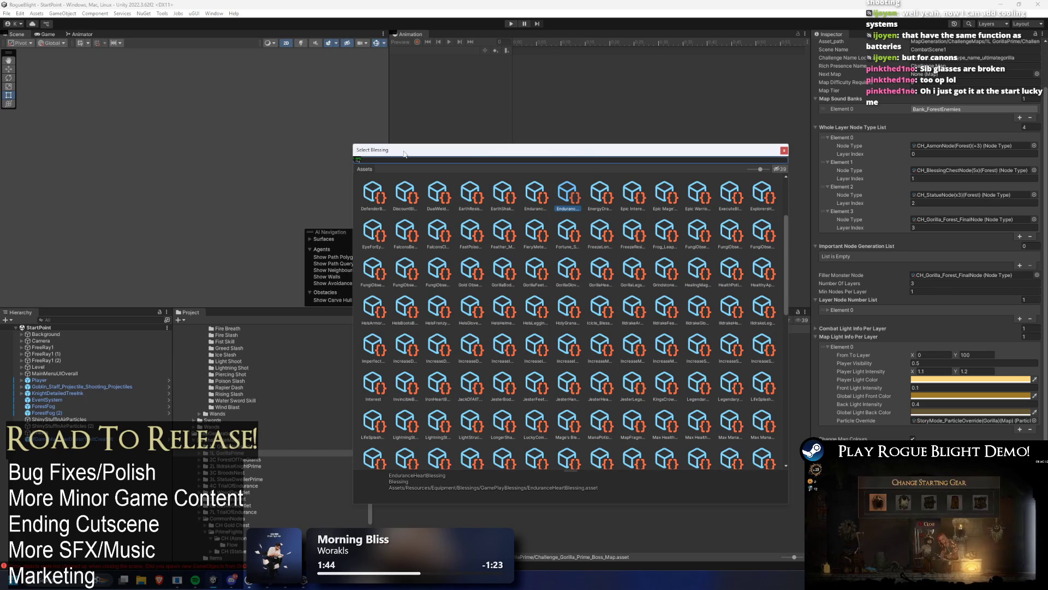
pyautogui.write('heart')
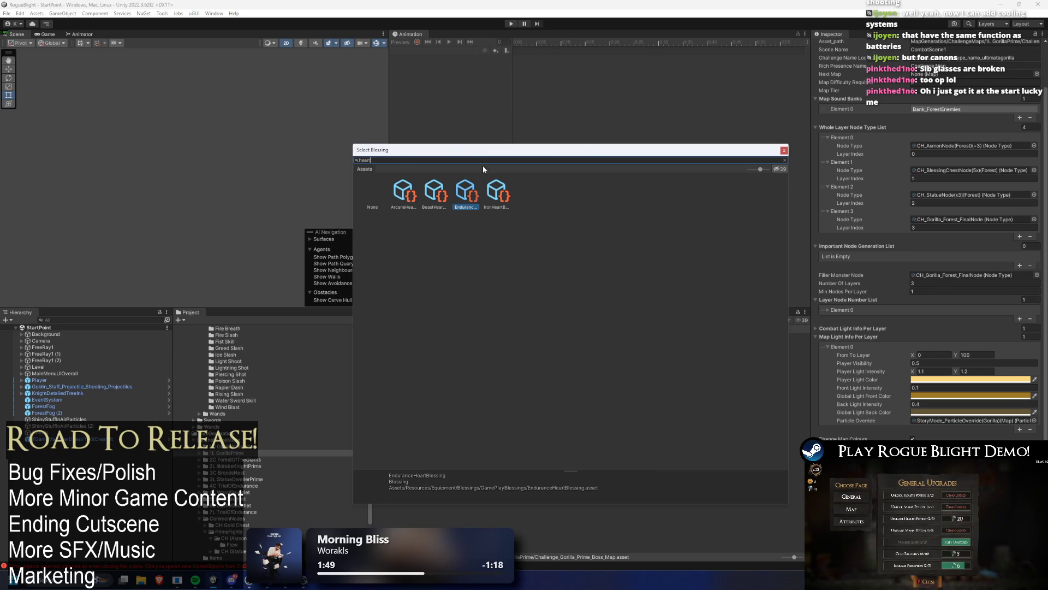
pyautogui.click(496, 190)
pyautogui.doubleClick(496, 190)
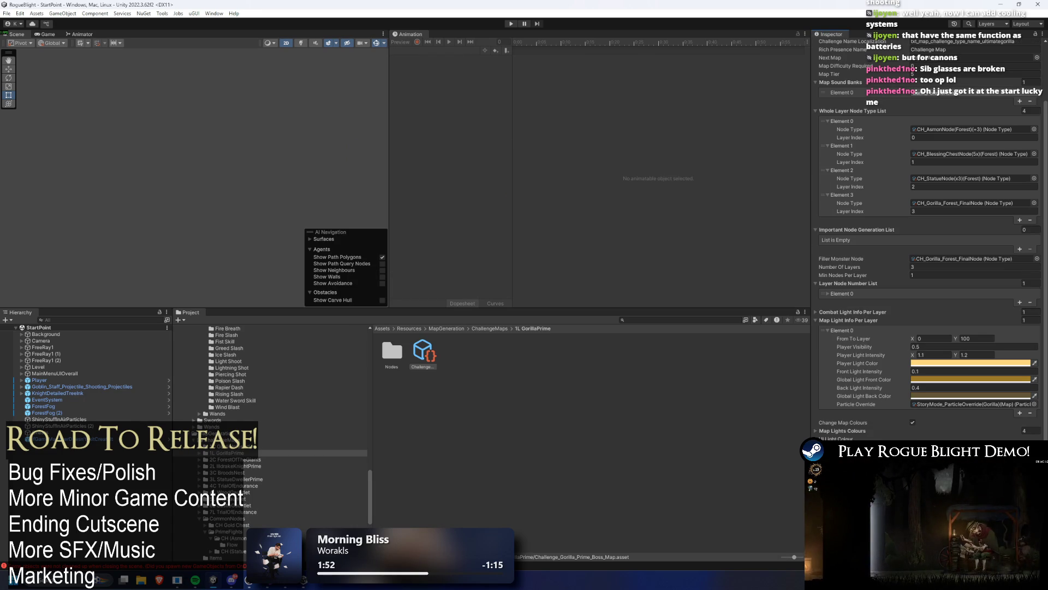
pyautogui.click(1034, 469)
pyautogui.moveTo(801, 213); pyautogui.dragTo(517, 157)
pyautogui.write('fo')
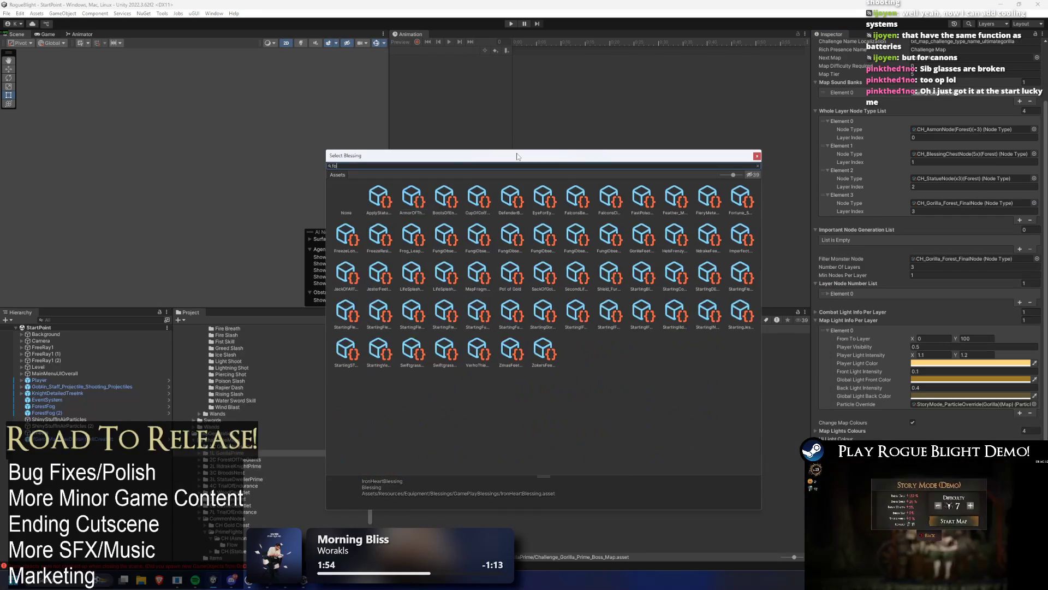
pyautogui.write('rtu')
pyautogui.doubleClick(377, 197)
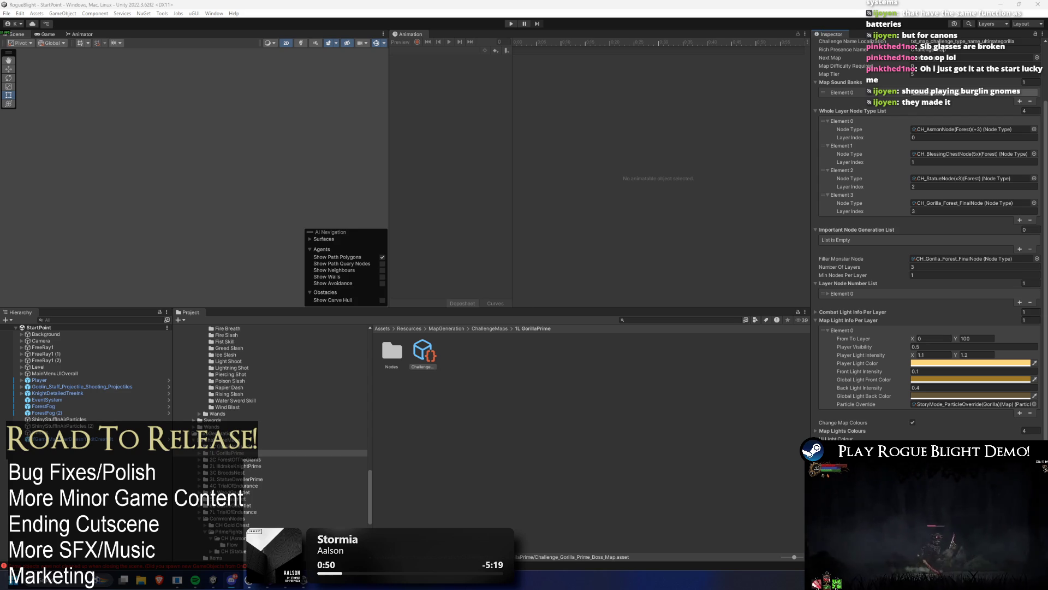
pyautogui.click(9, 580)
pyautogui.write('steam')
pyautogui.press('Return')
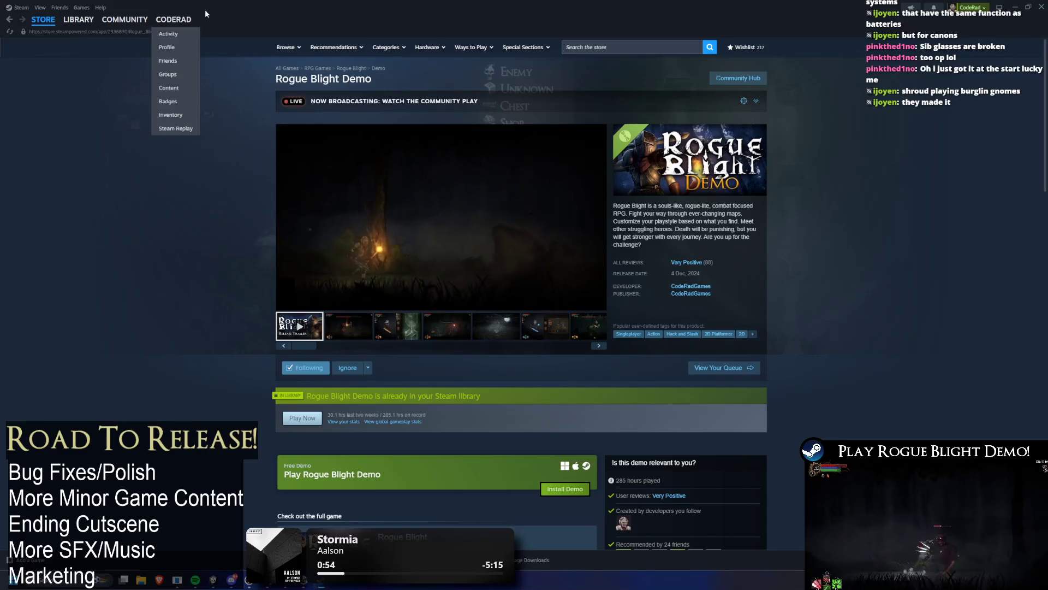
pyautogui.hotkey('alt', 'Tab')
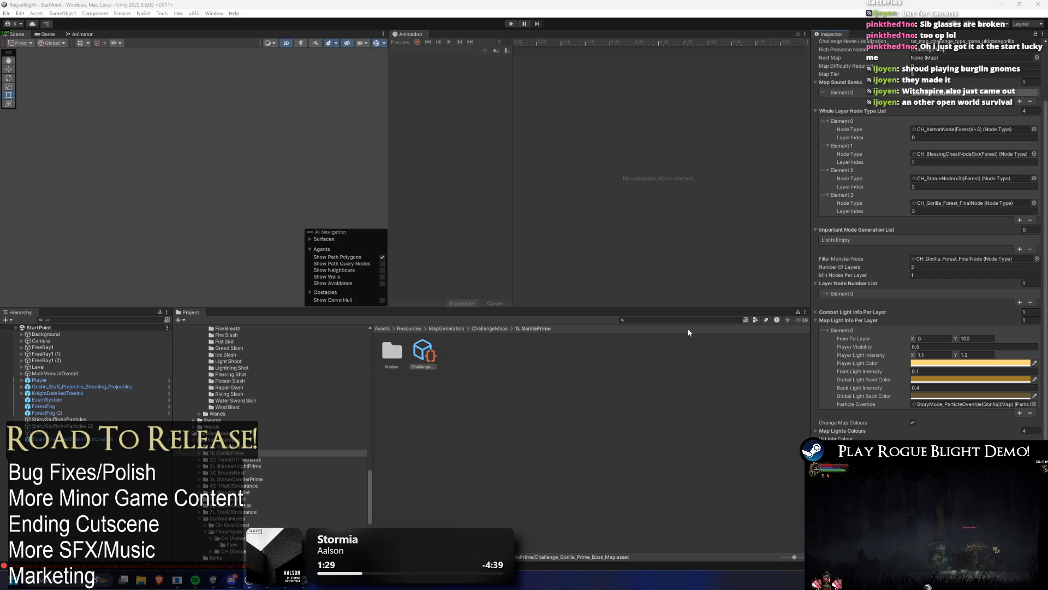
# Enter play mode, load the first save slot, and walk right to the forest map merchant.
pyautogui.click(965, 355)
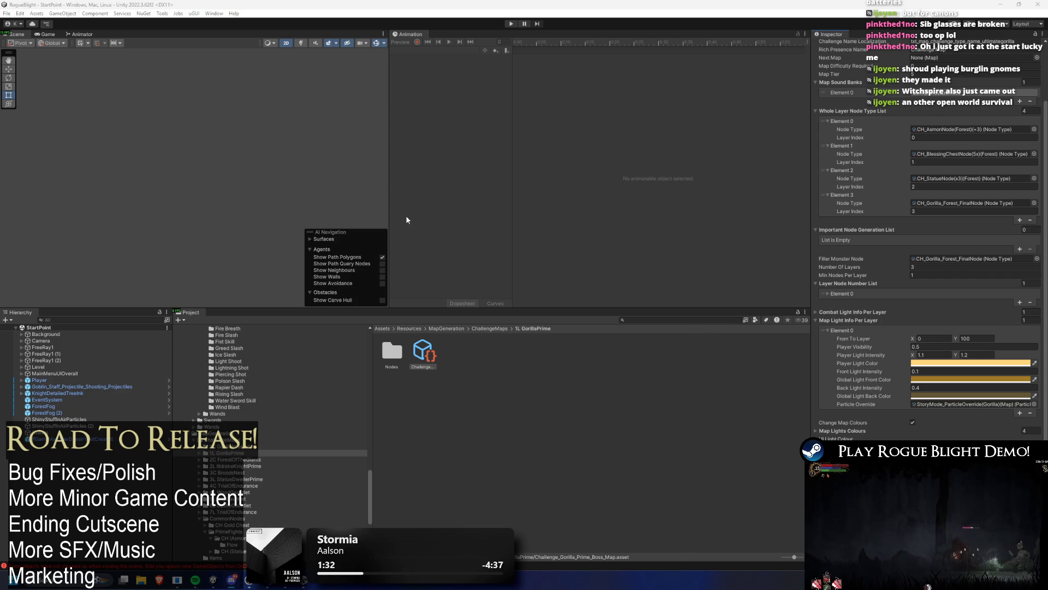
pyautogui.click(512, 23)
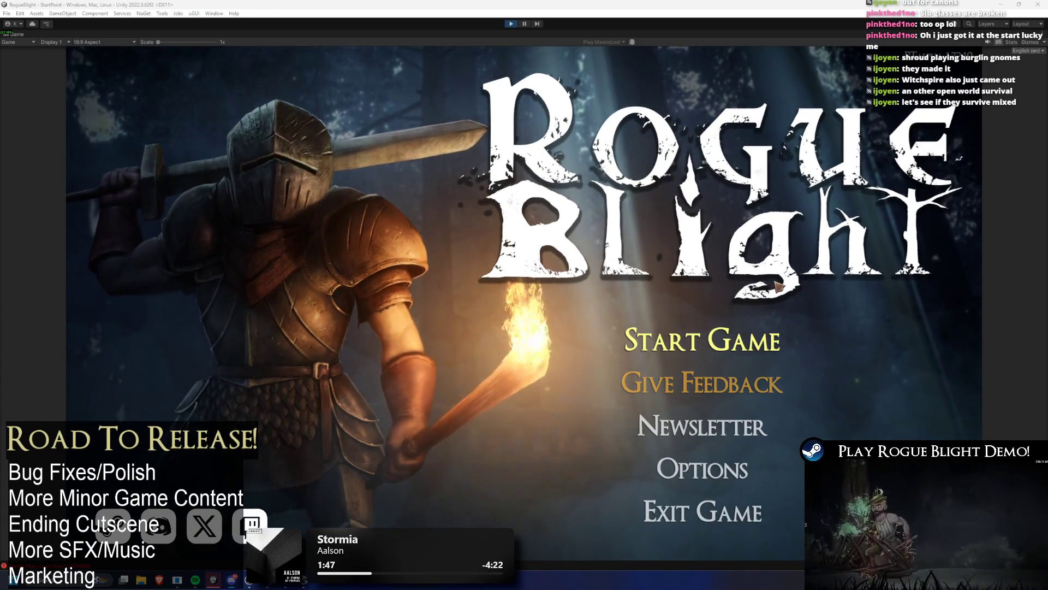
pyautogui.click(736, 355)
pyautogui.click(704, 431)
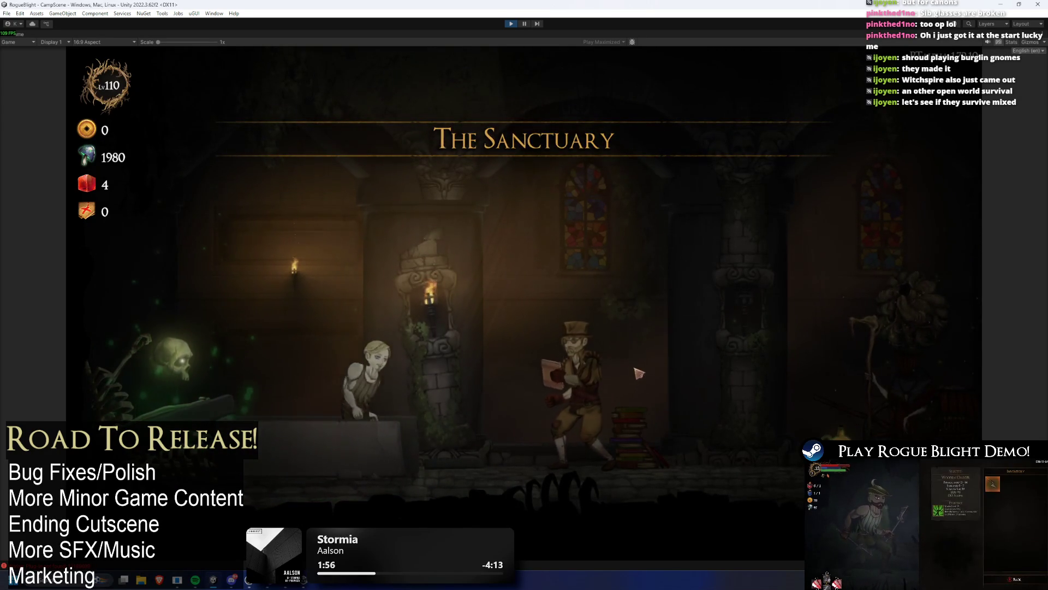
pyautogui.press('d')
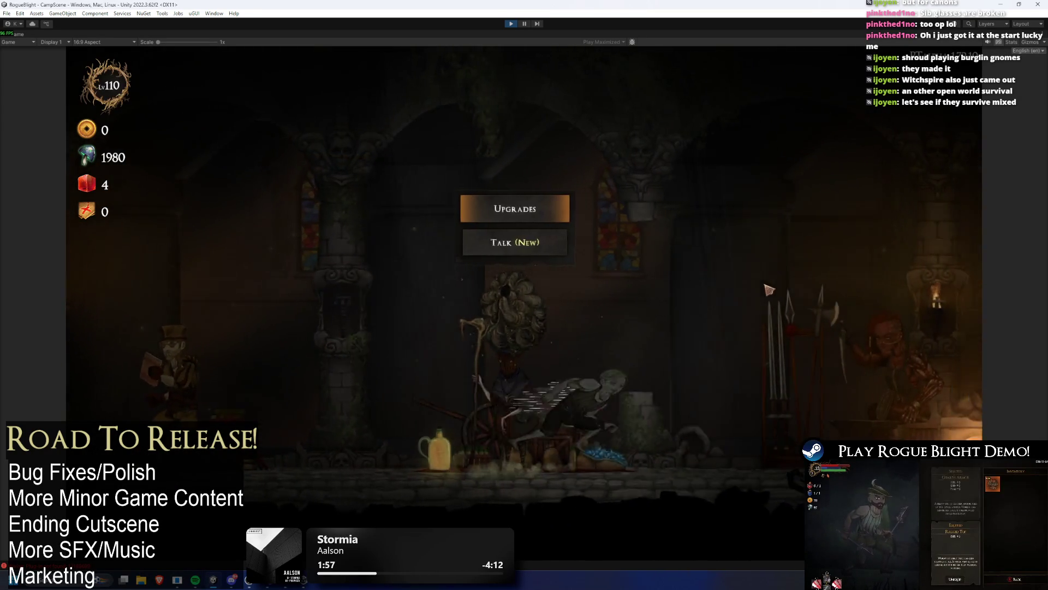
pyautogui.press('d')
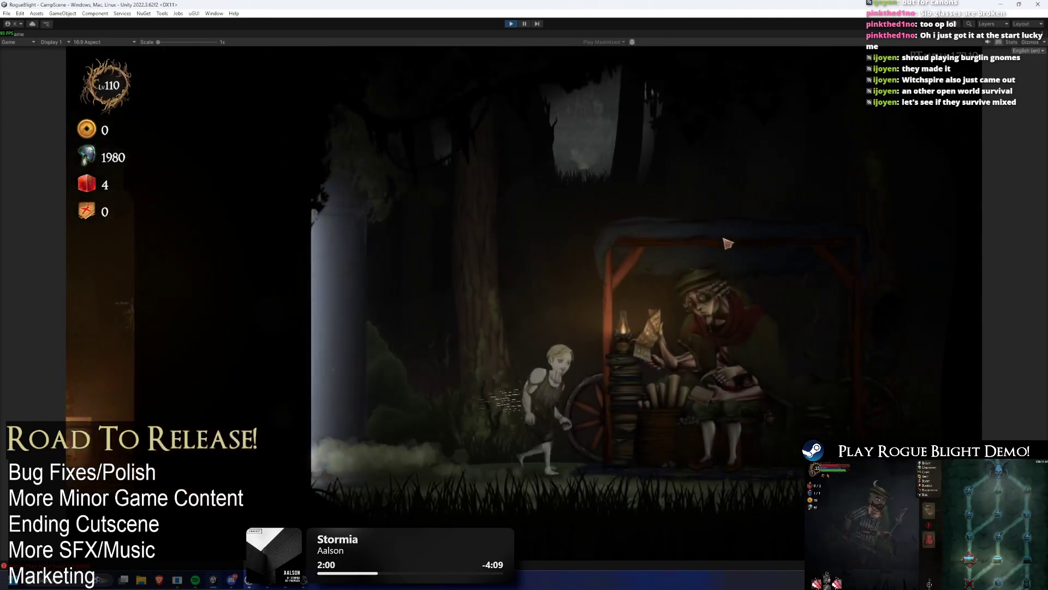
pyautogui.press('d')
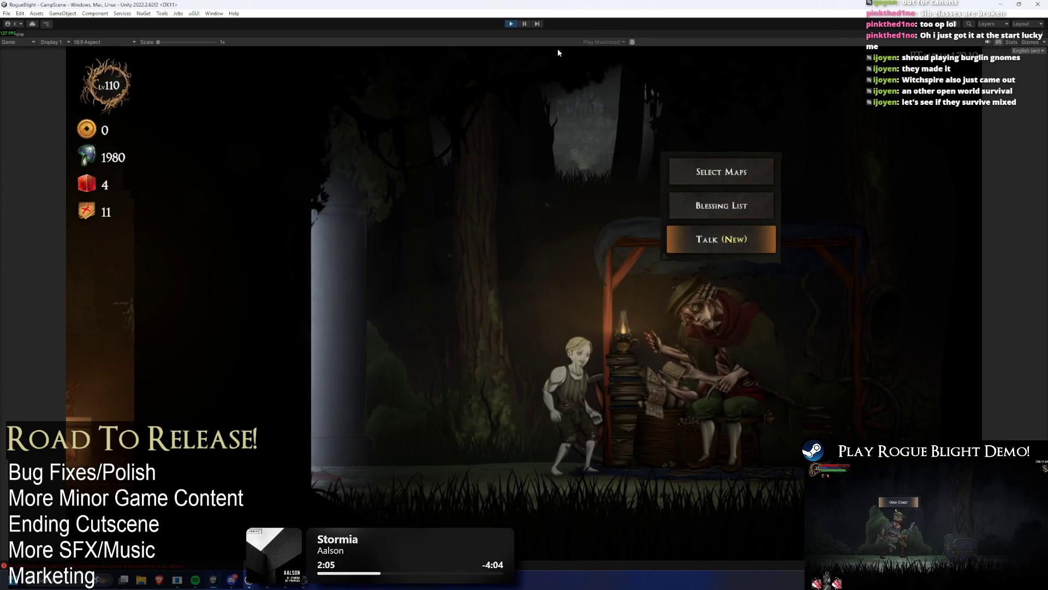
# Start the Gorilla Extreme map from the merchant's Challenge Maps list.
pyautogui.click(721, 172)
pyautogui.click(675, 235)
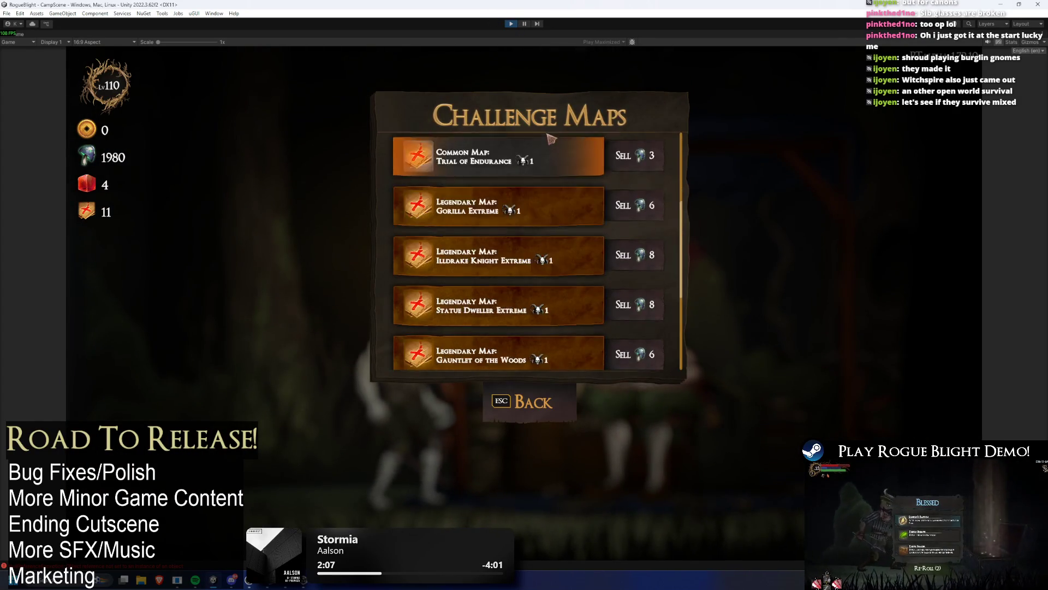
pyautogui.scroll(-5, 515, 237)
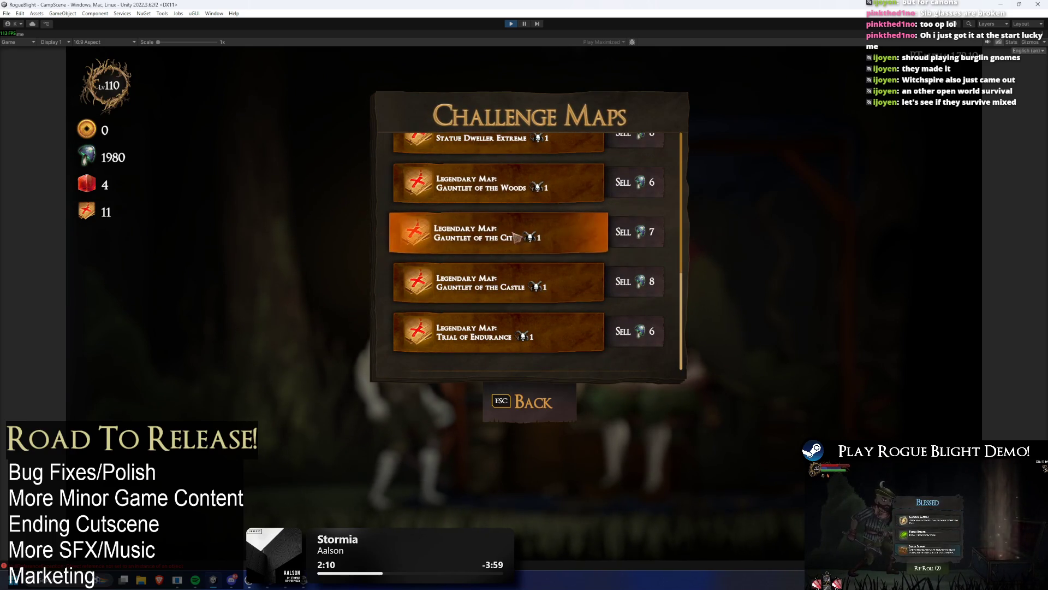
pyautogui.scroll(5, 515, 237)
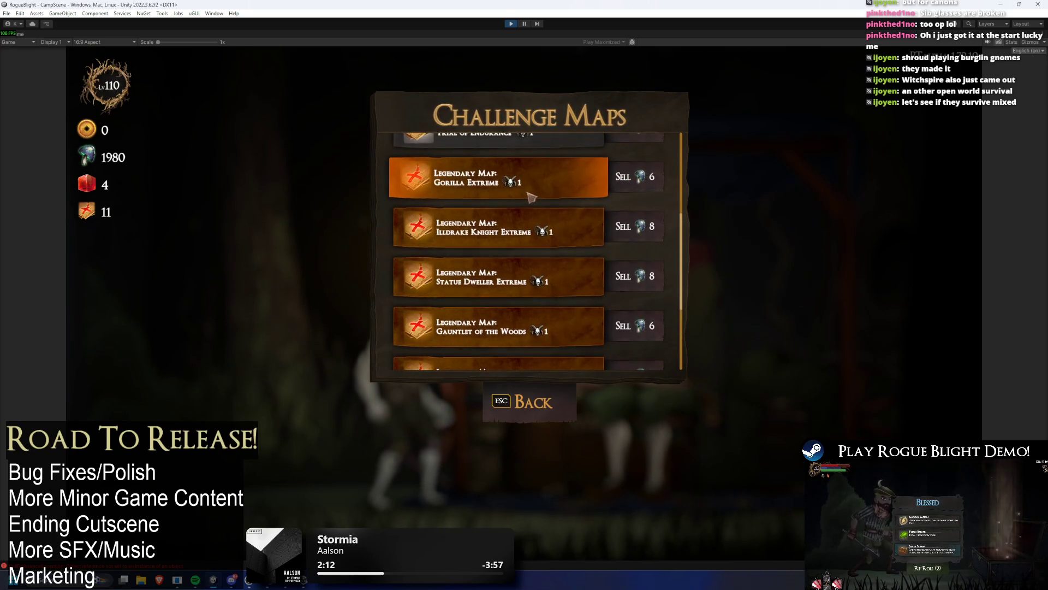
pyautogui.click(529, 195)
pyautogui.click(601, 261)
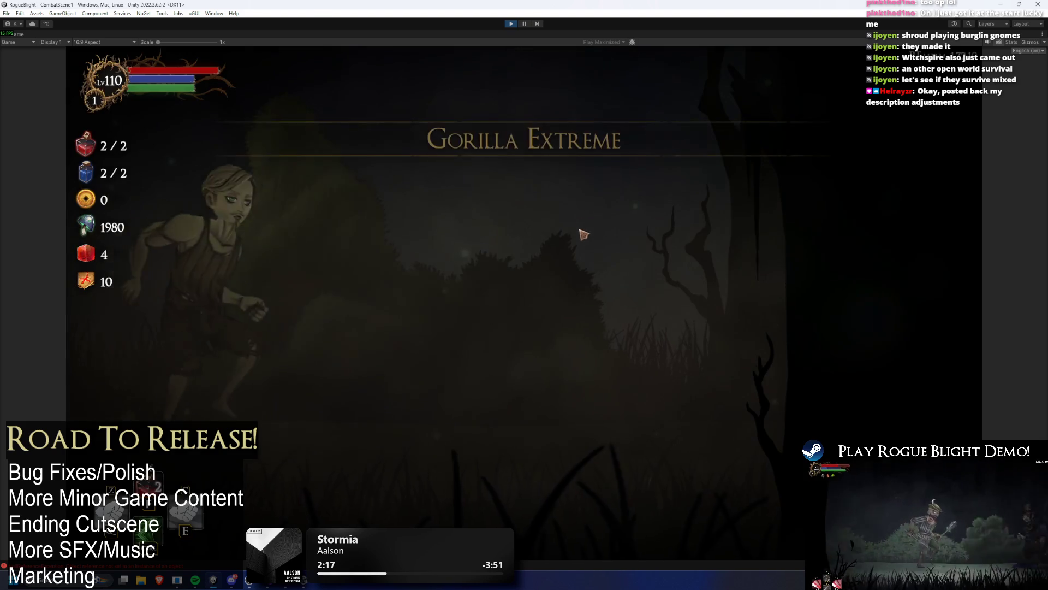
# Take the Wooden Sword, choose DEX in the knight's dialogue, and collect the loot.
pyautogui.click(491, 279)
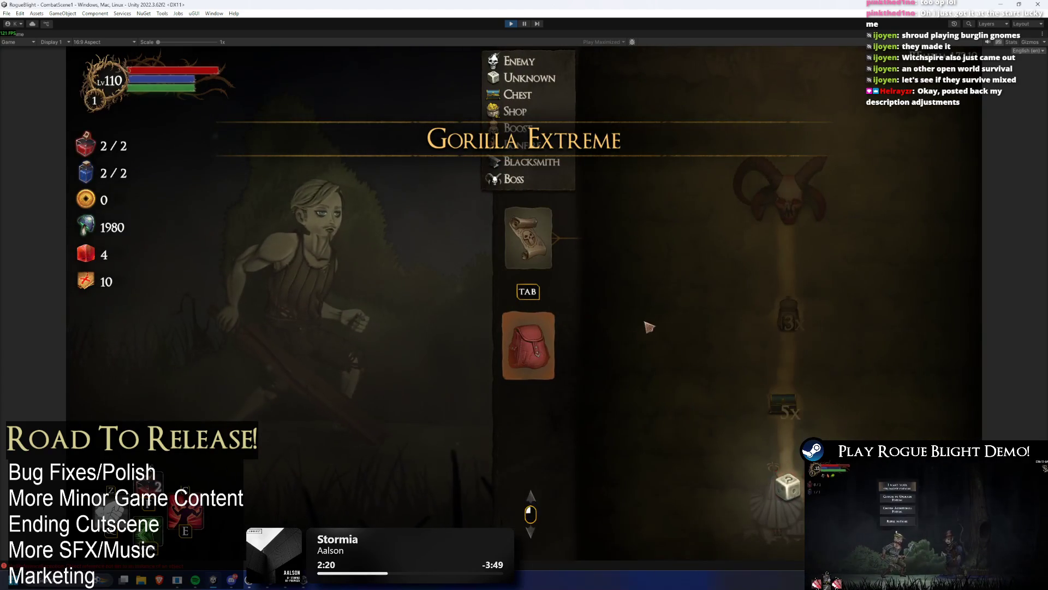
pyautogui.press('Tab')
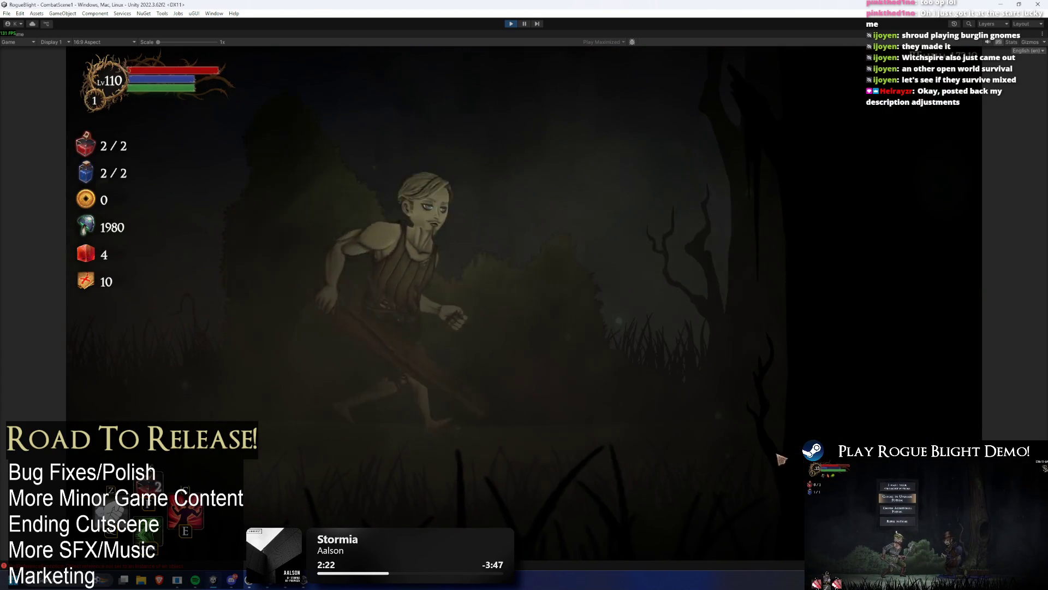
pyautogui.press('d')
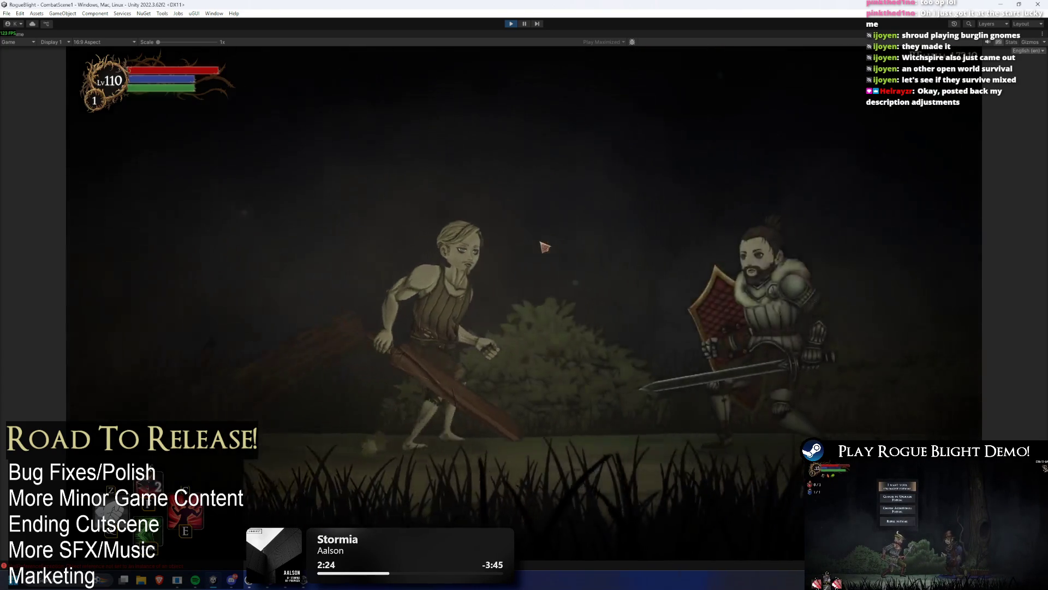
pyautogui.click(426, 187)
pyautogui.click(426, 187)
pyautogui.click(606, 376)
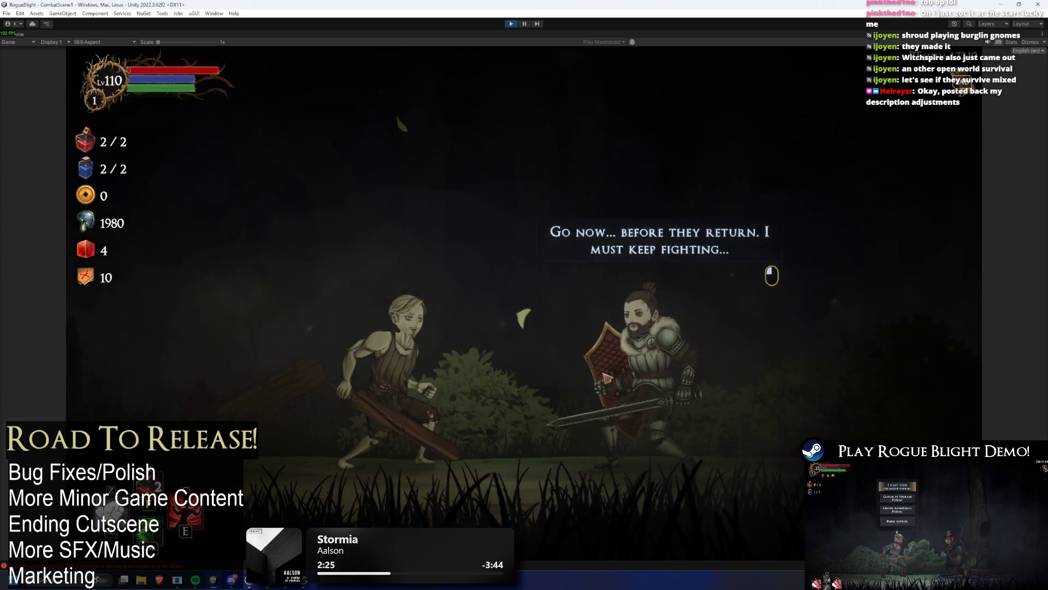
pyautogui.click(606, 376)
pyautogui.click(792, 497)
# Reach the next forest room, open the chest (Blood Rage, Winged Idol), then stop play mode.
pyautogui.press('Tab')
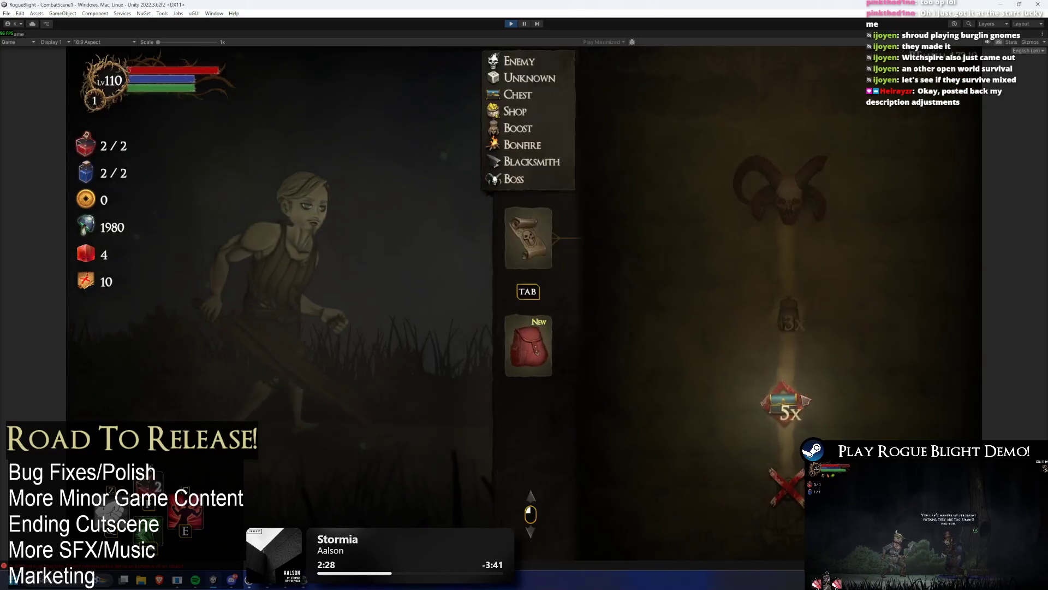
pyautogui.press('Tab')
pyautogui.press('d')
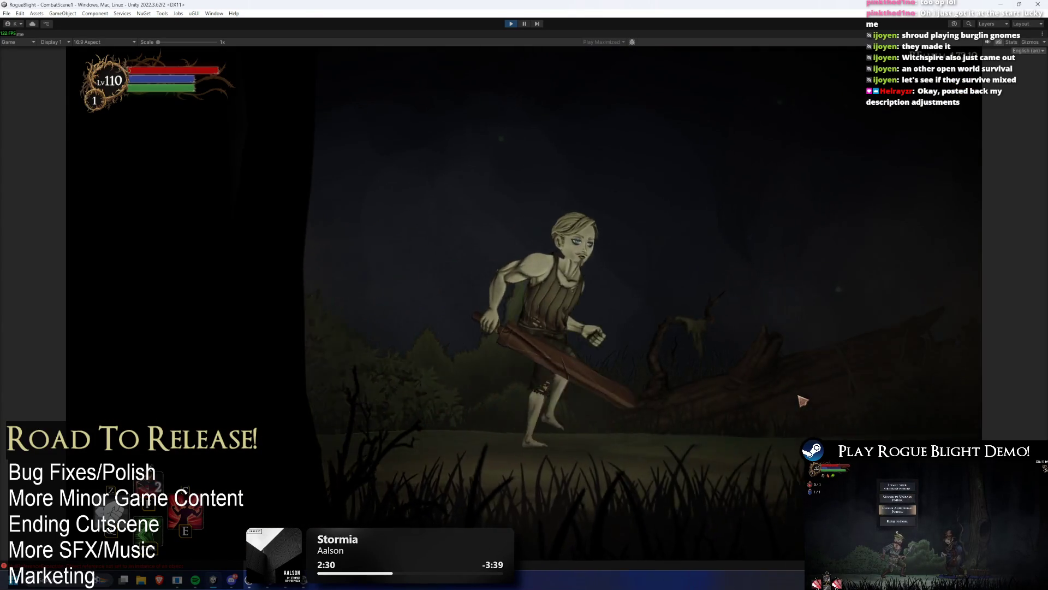
pyautogui.press('e')
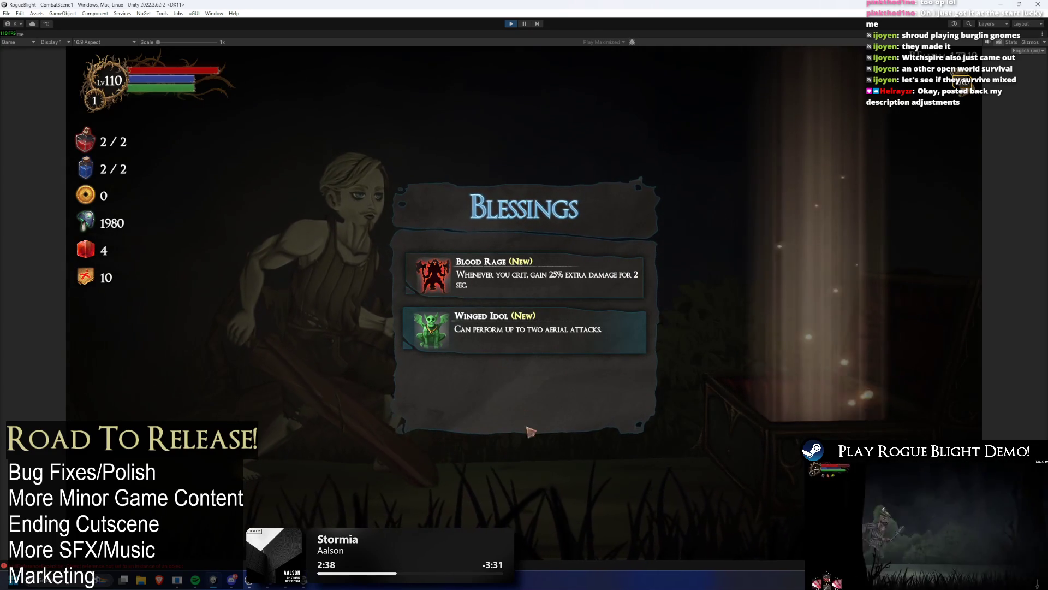
pyautogui.click(511, 23)
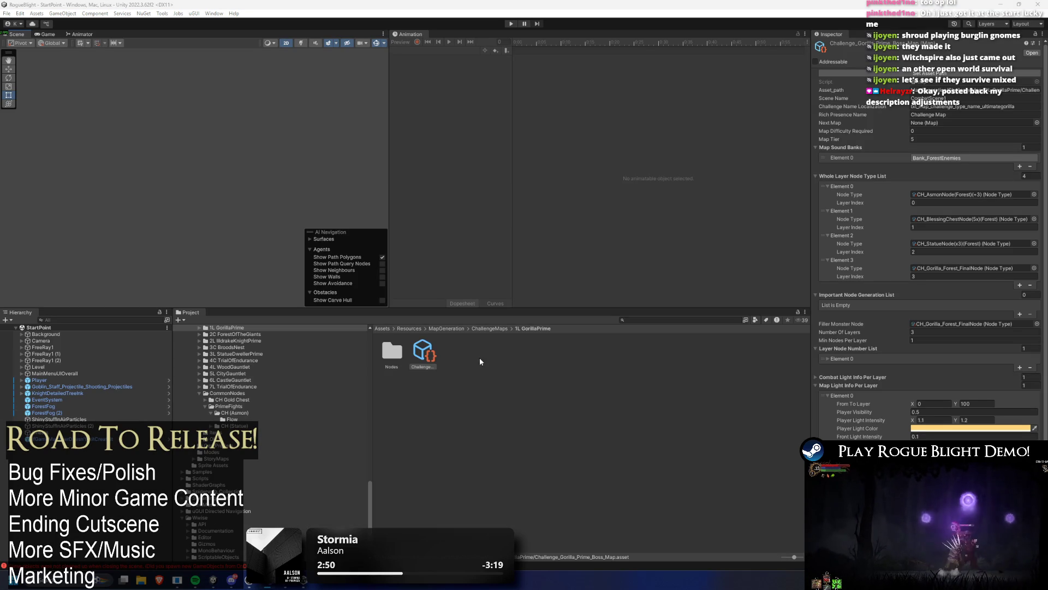
pyautogui.scroll(-3, 915, 322)
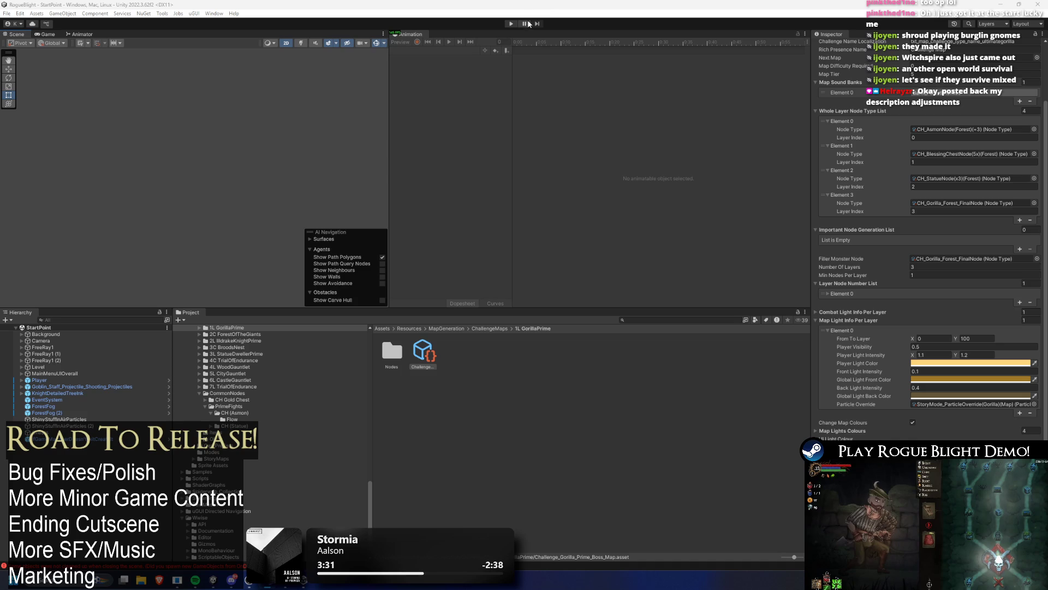
# Replay from a save slot, open the Gorilla Extreme chest, then exit play mode with Ctrl+P.
pyautogui.click(511, 23)
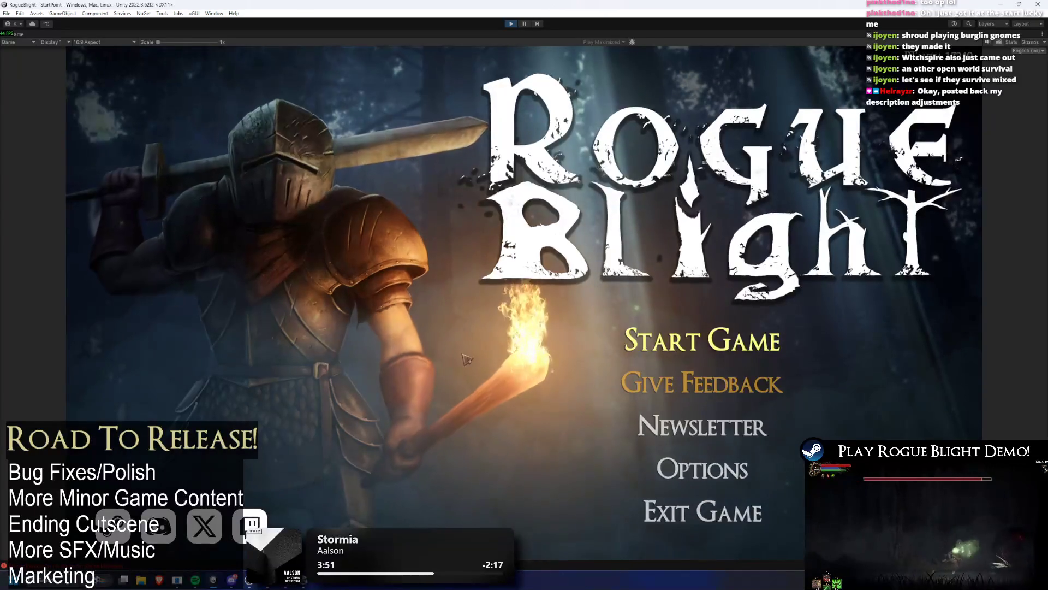
pyautogui.click(679, 334)
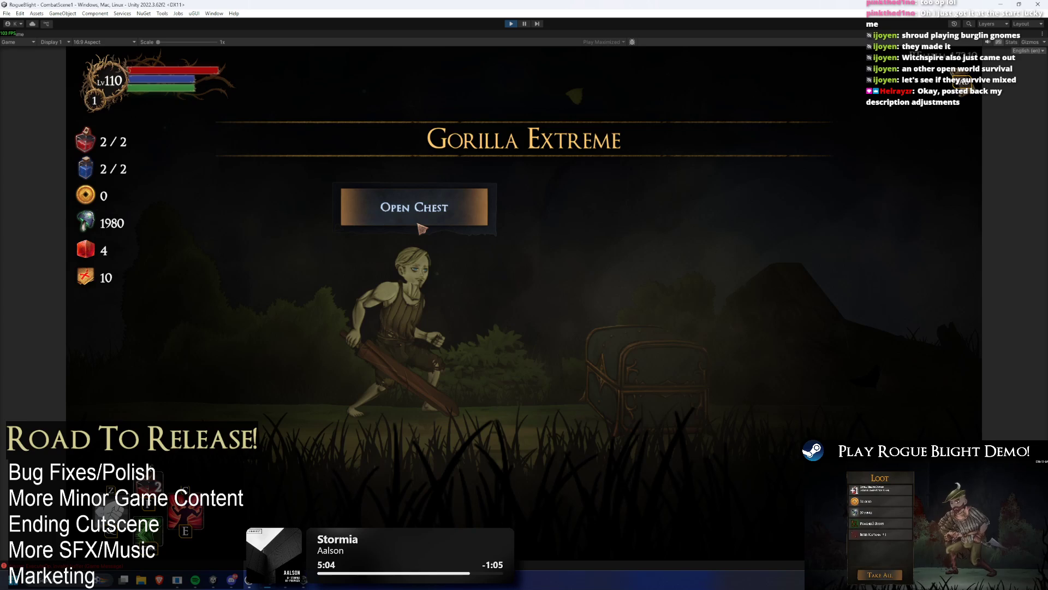
pyautogui.click(419, 224)
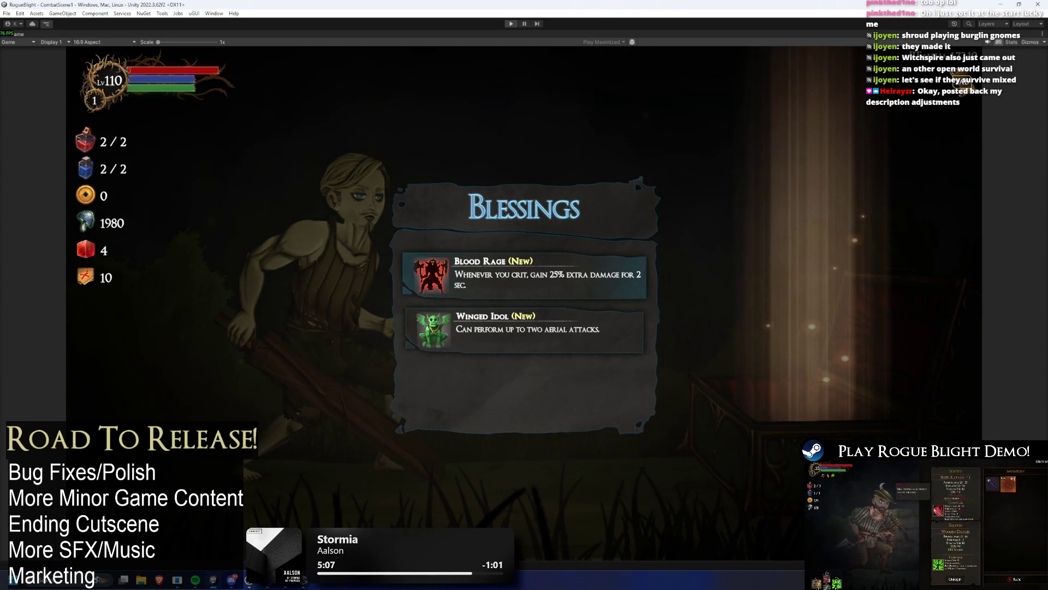
pyautogui.hotkey('ctrl', 'p')
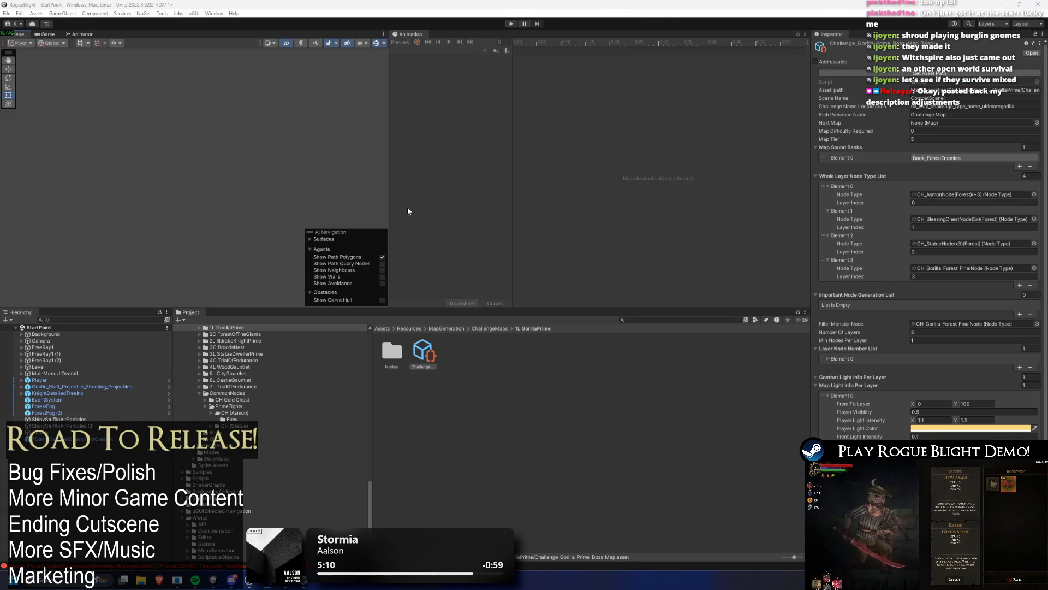
# Start play mode from the toolbar Play button, retrying after the compiler message.
pyautogui.click(511, 24)
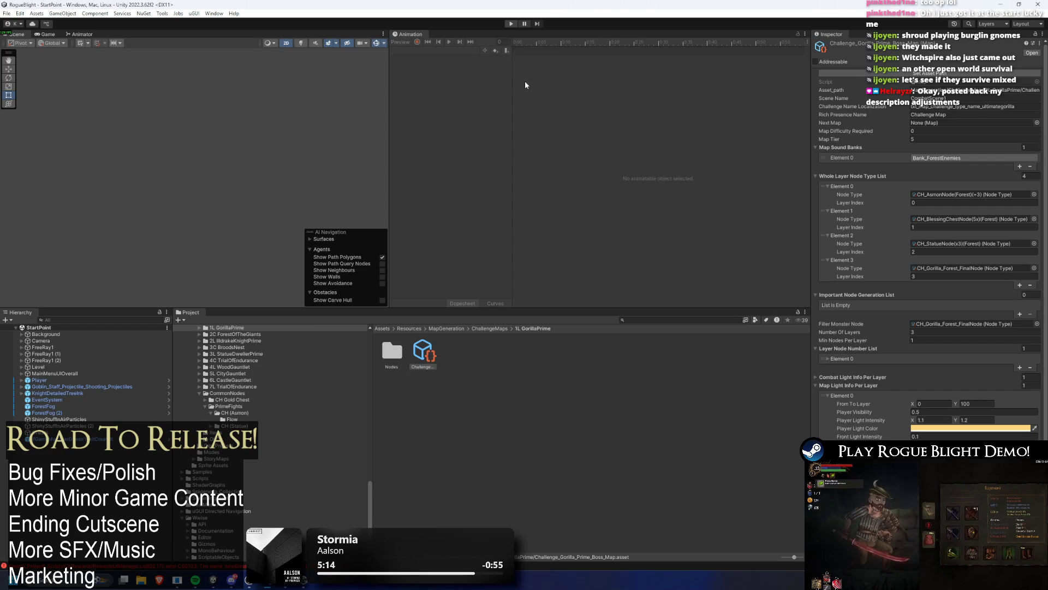
pyautogui.click(511, 25)
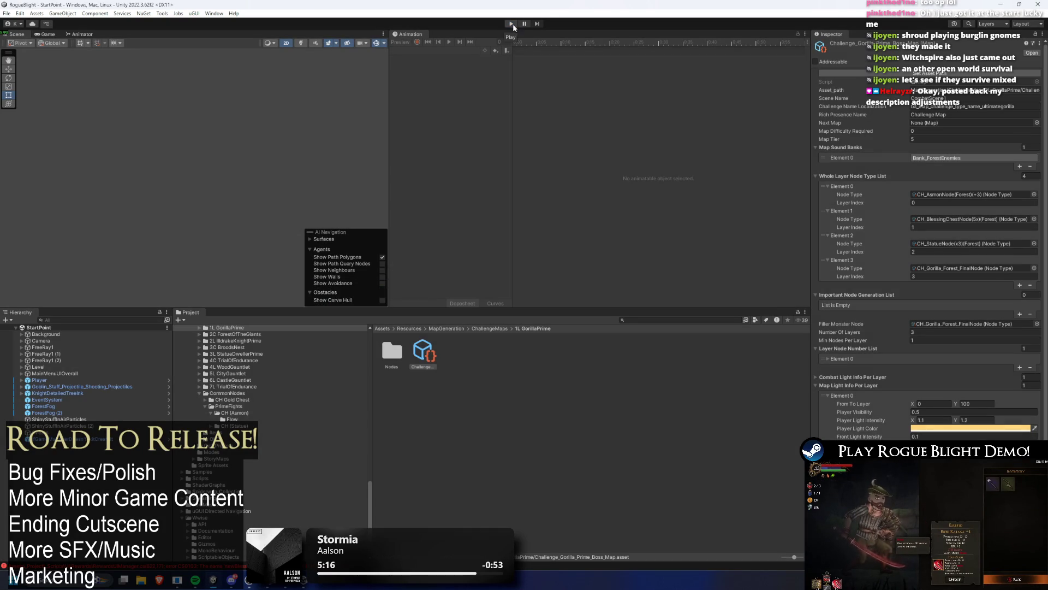
pyautogui.click(512, 24)
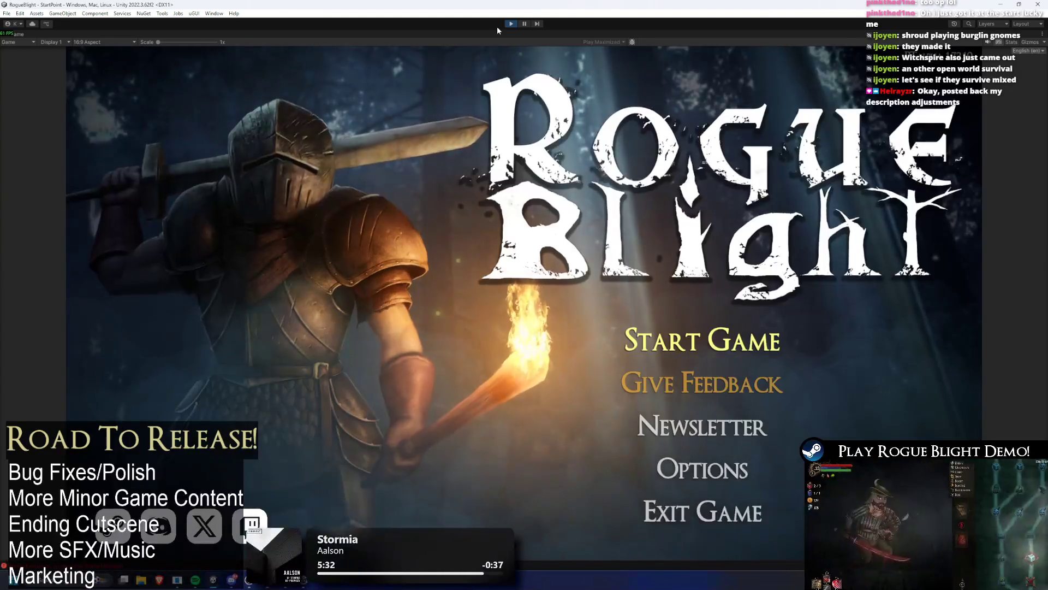
# Start the game on the first save slot and open the chest offering Execute, Parry Strike and Falcon's Claw.
pyautogui.click(702, 340)
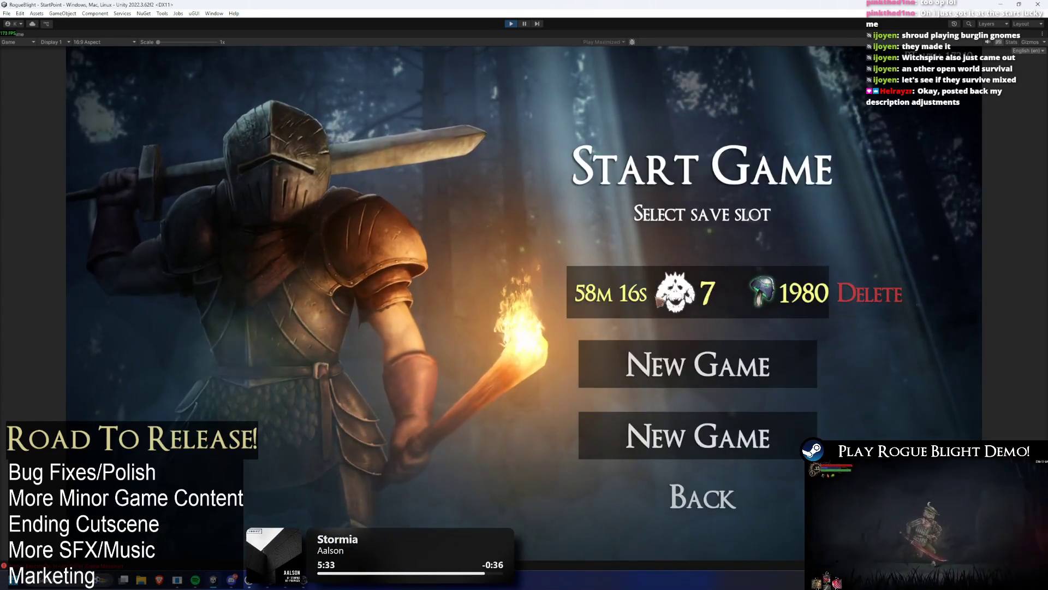
pyautogui.click(635, 280)
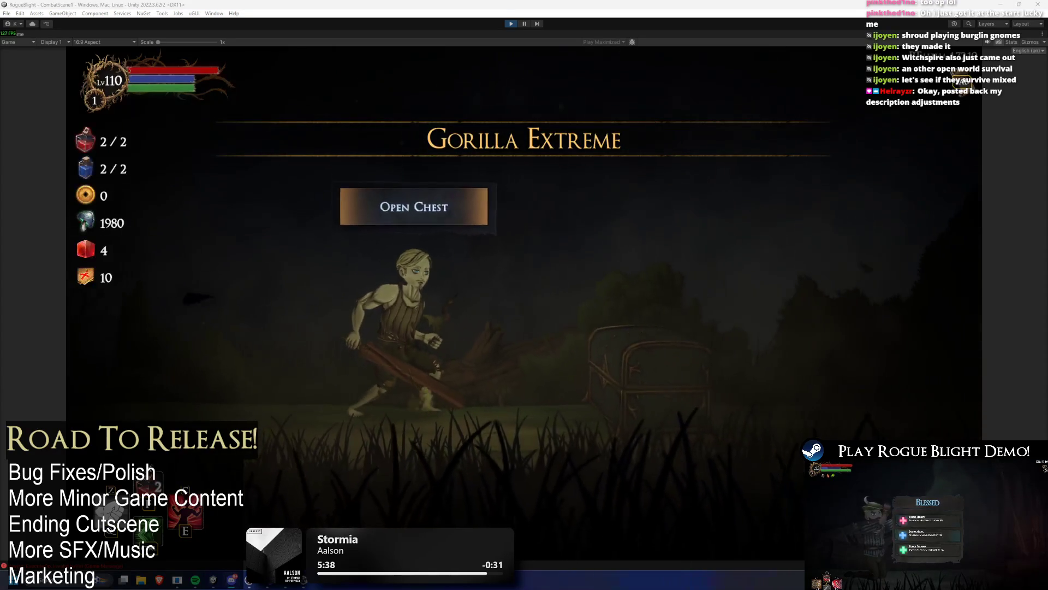
pyautogui.press('Return')
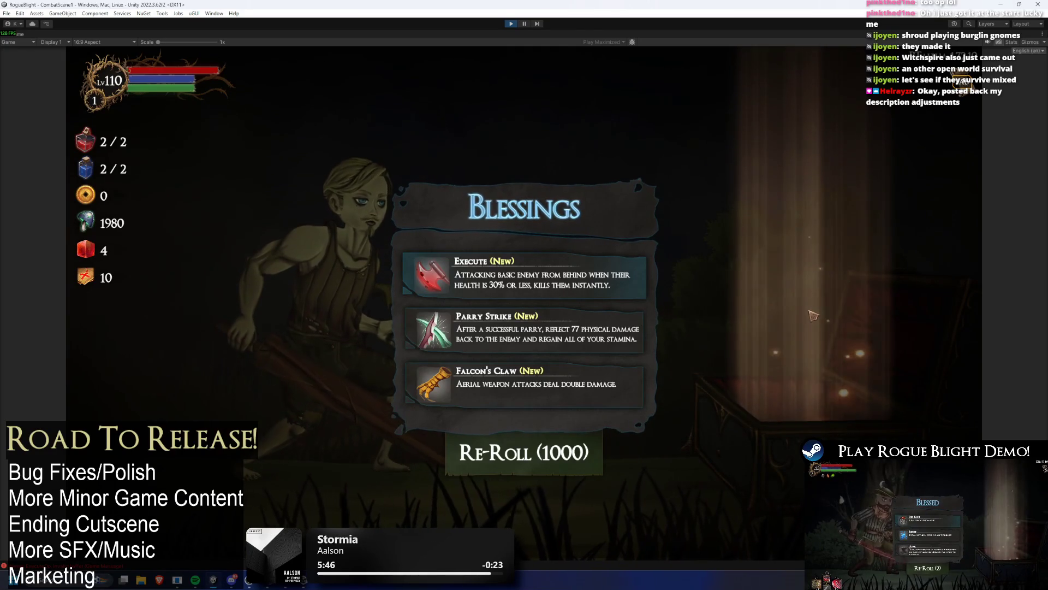
# Re-roll the chest's blessing choices five times, then stop play mode.
pyautogui.click(551, 451)
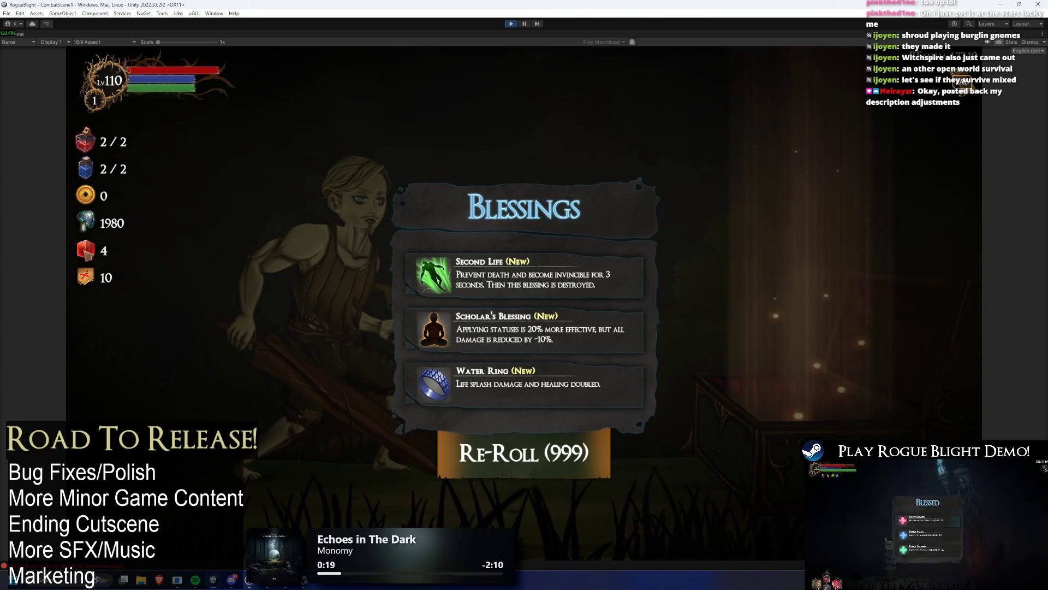
pyautogui.click(530, 458)
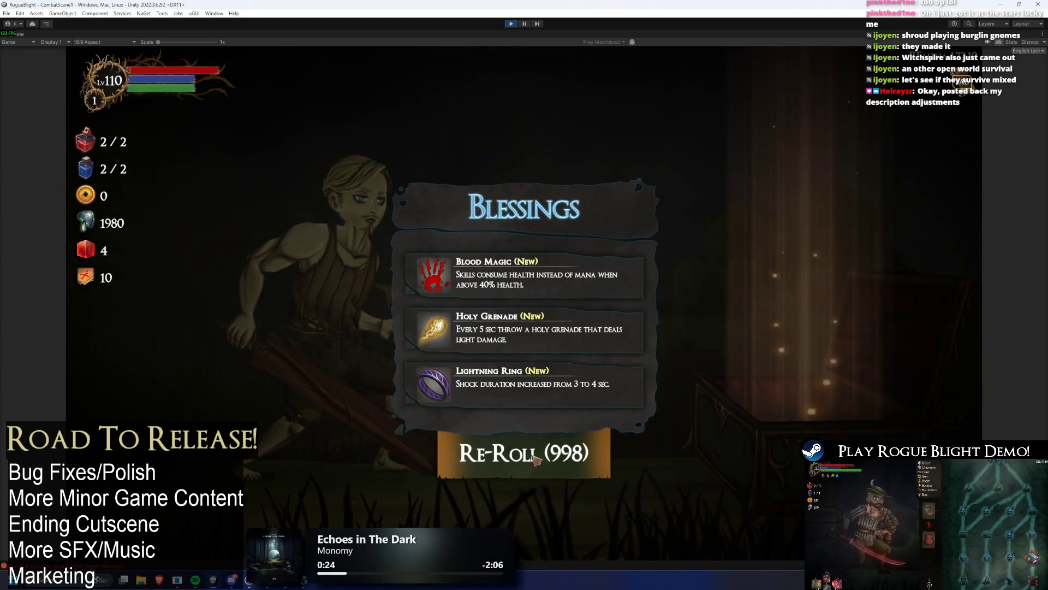
pyautogui.click(535, 459)
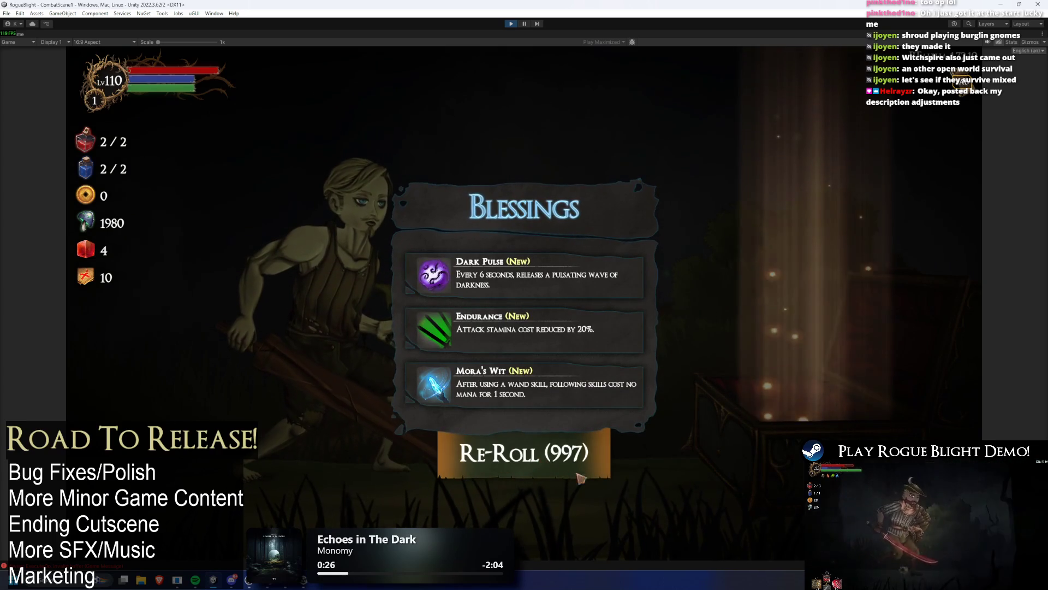
pyautogui.click(545, 464)
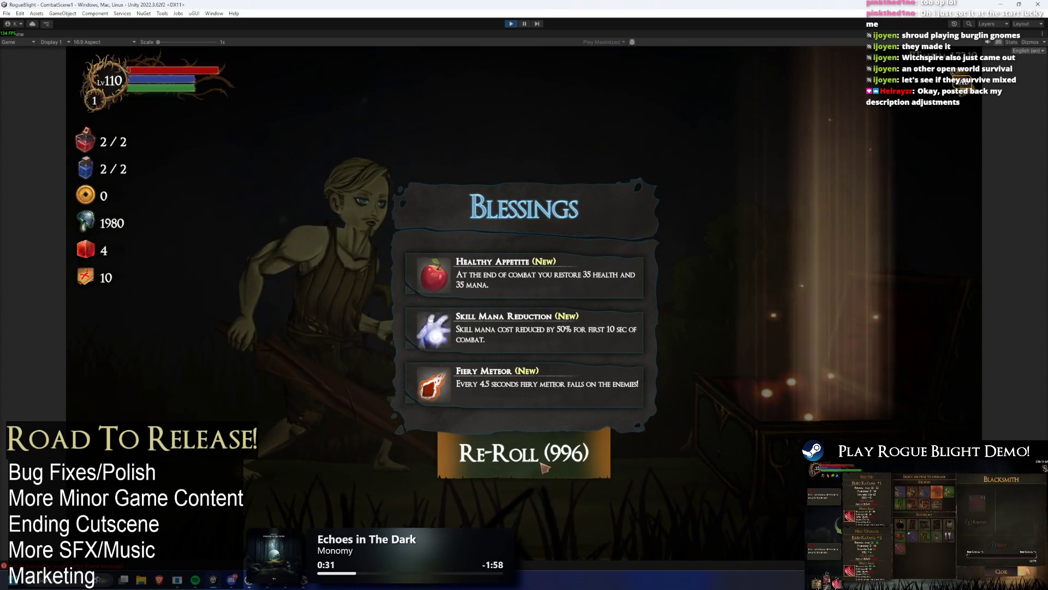
pyautogui.click(552, 466)
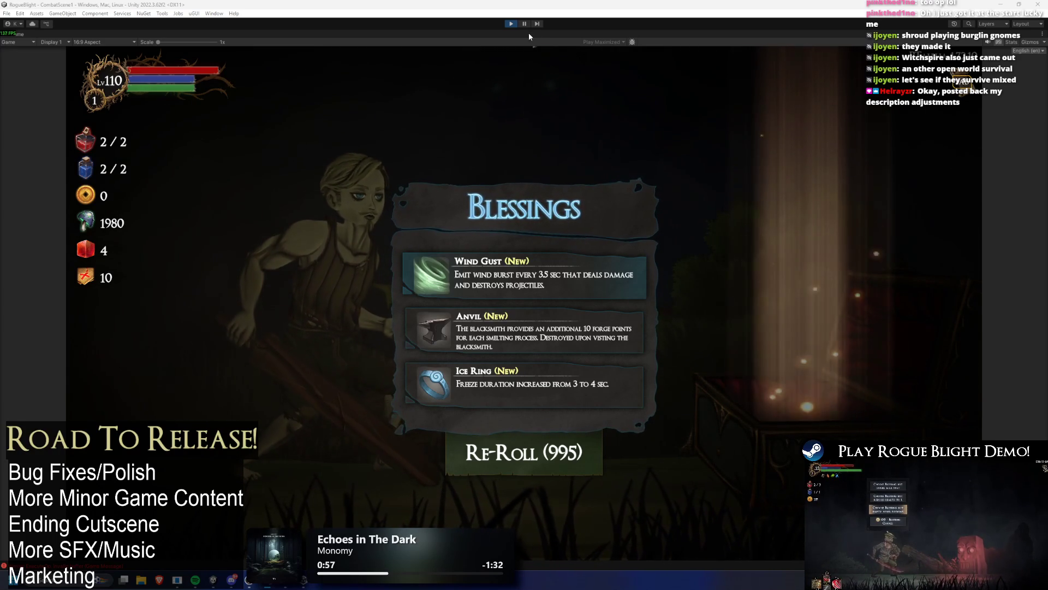
pyautogui.click(512, 23)
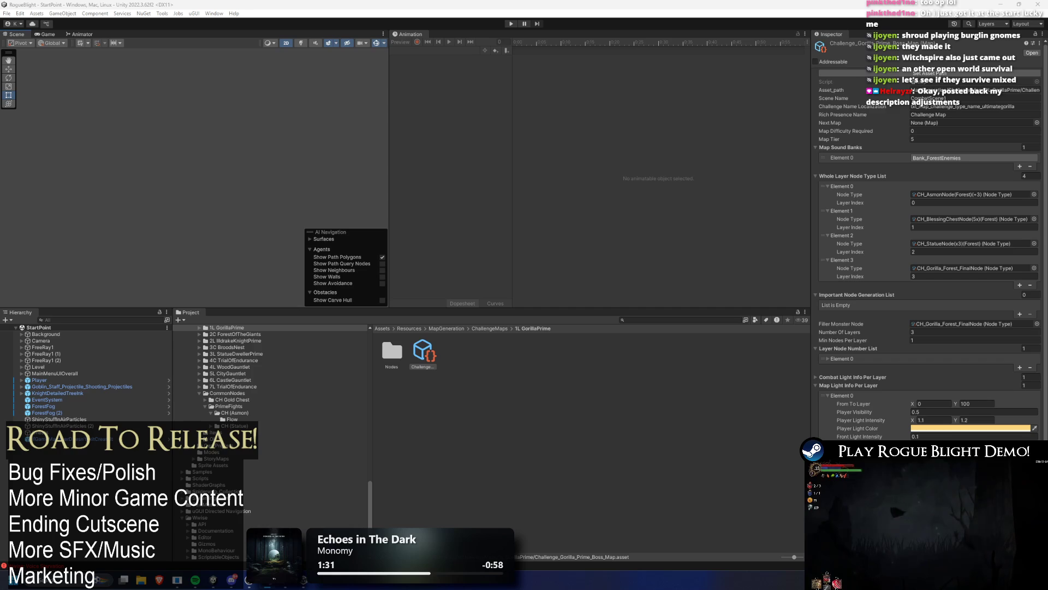
# Enter play mode, choose Start Game and load the first save slot.
pyautogui.click(511, 23)
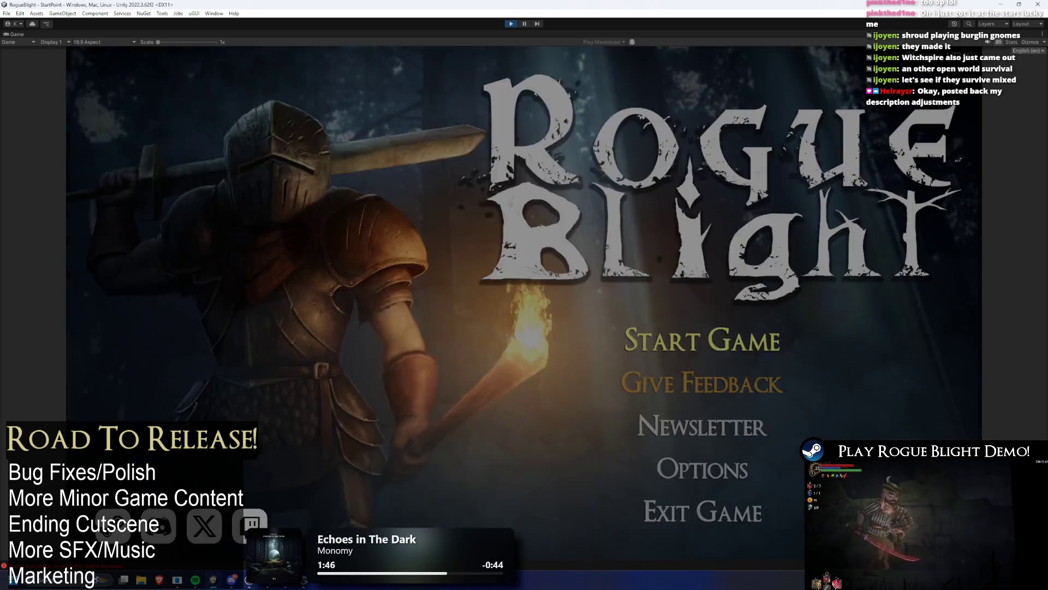
pyautogui.press('Return')
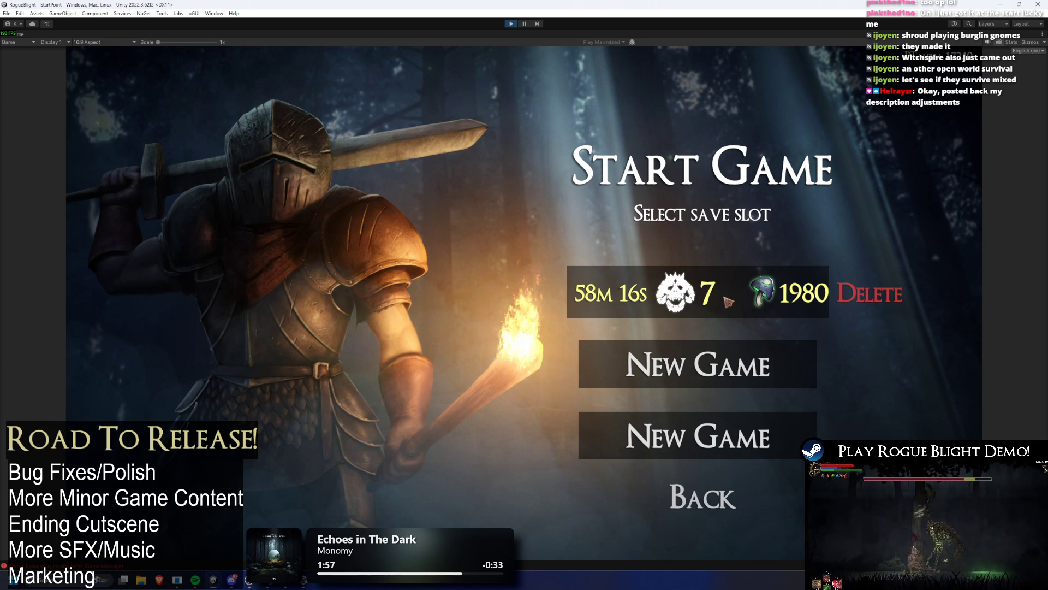
pyautogui.click(699, 289)
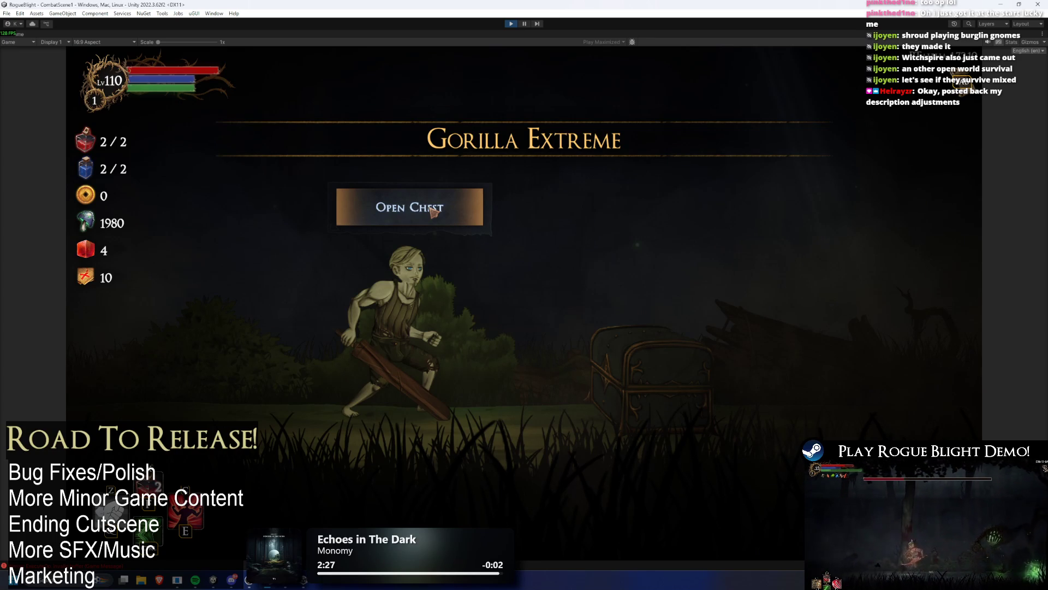
# Open the Gorilla Extreme chest to reveal Execute, Parry Strike and Falcon's Claw.
pyautogui.click(431, 208)
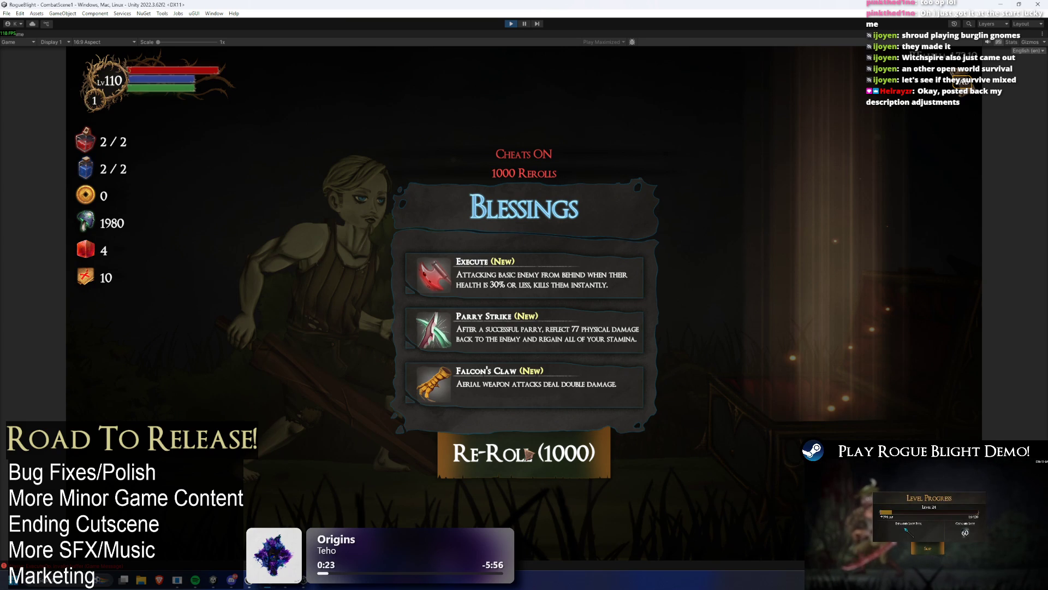
# Re-roll the blessings three times down to 997 re-rolls, then exit play mode.
pyautogui.click(526, 454)
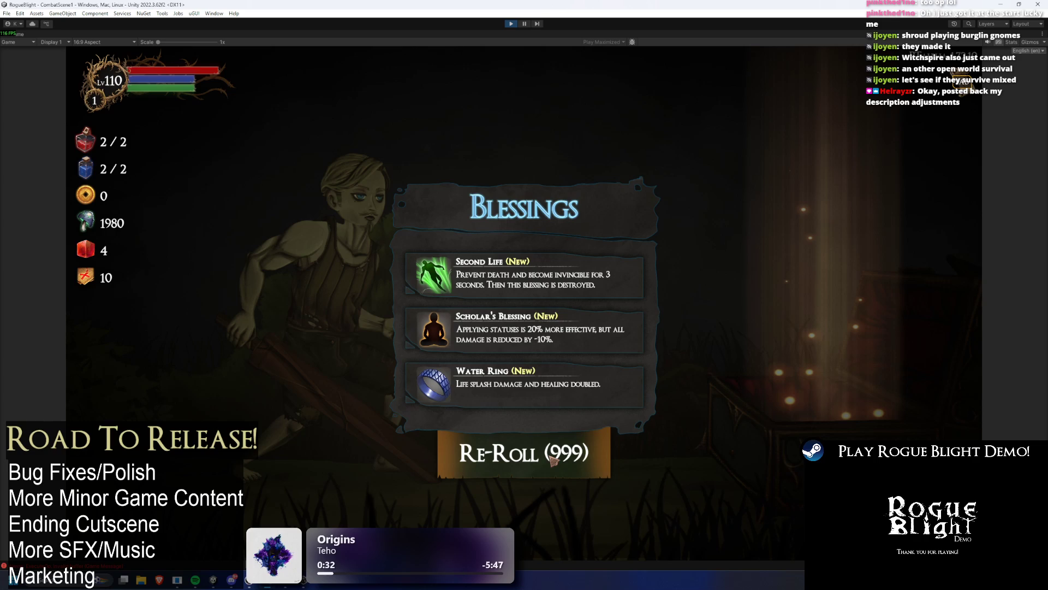
pyautogui.click(552, 460)
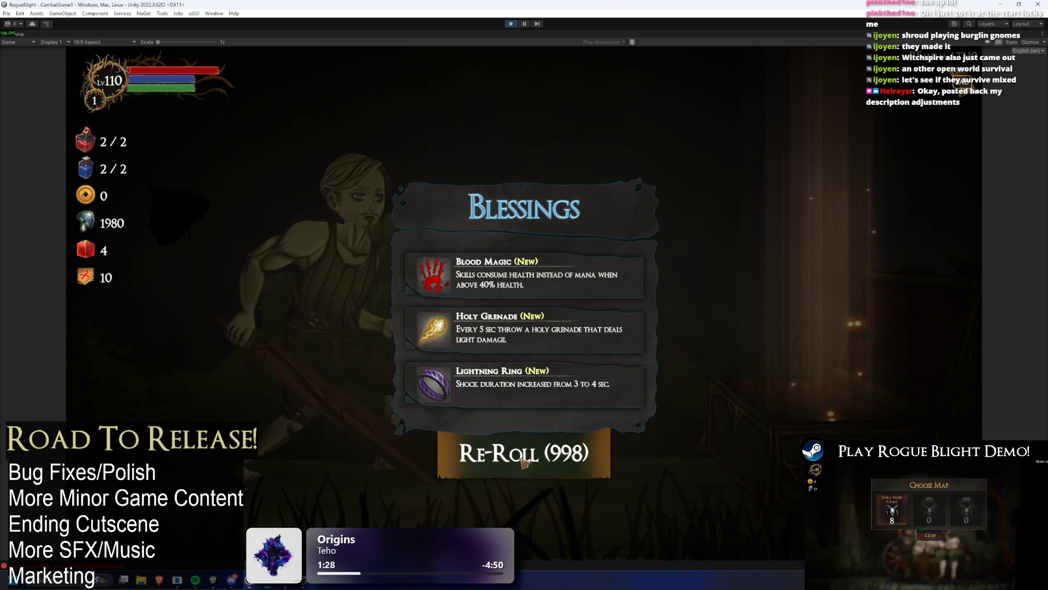
pyautogui.click(523, 462)
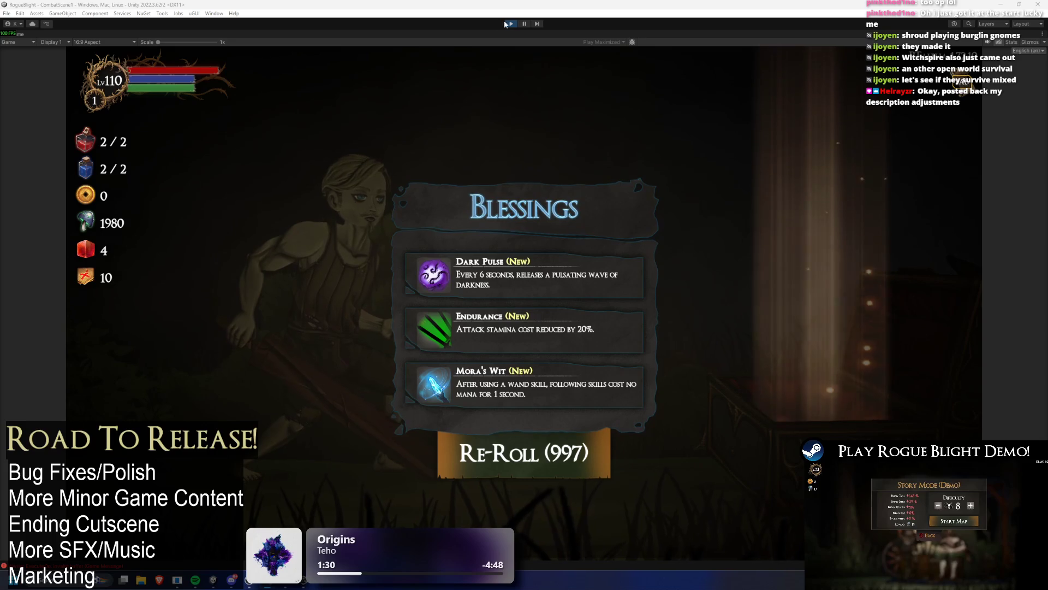
pyautogui.click(508, 23)
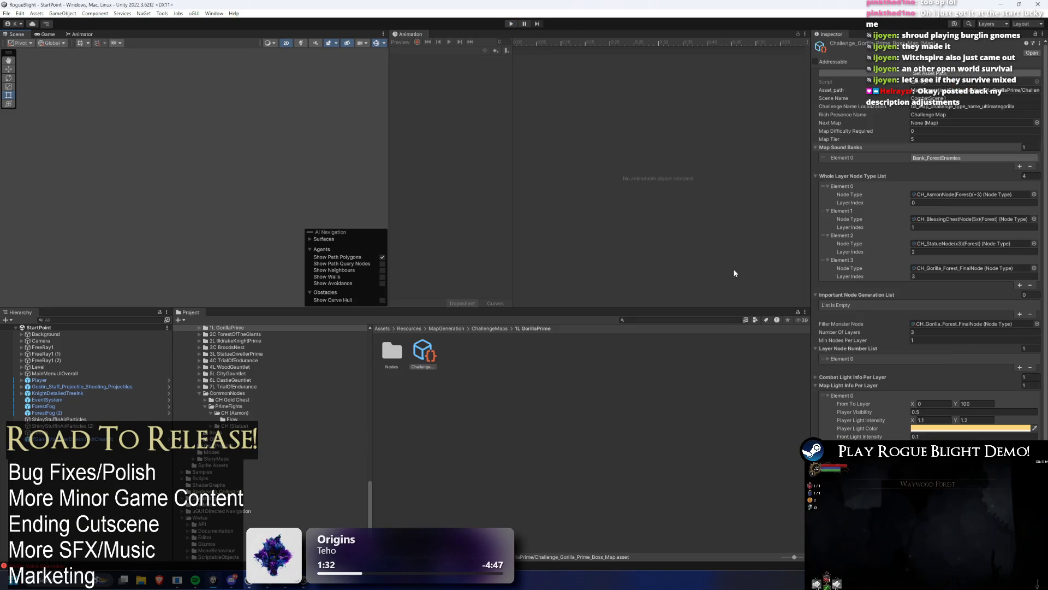
pyautogui.scroll(-3, 939, 361)
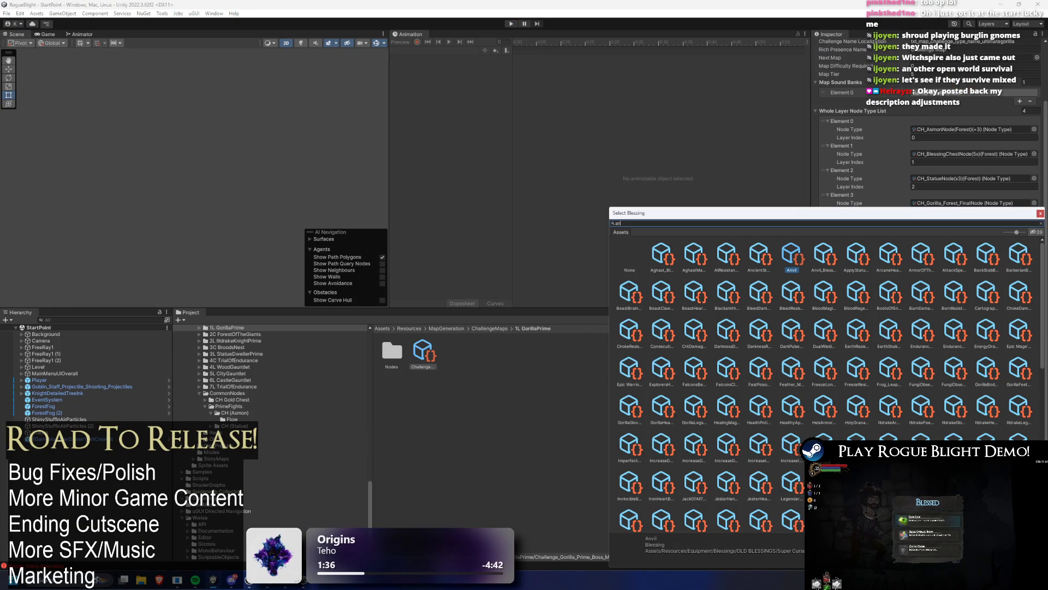
# Search 'anvil' in the picker and assign Anvil_Blessing instead of the old Anvil.
pyautogui.write('anvil')
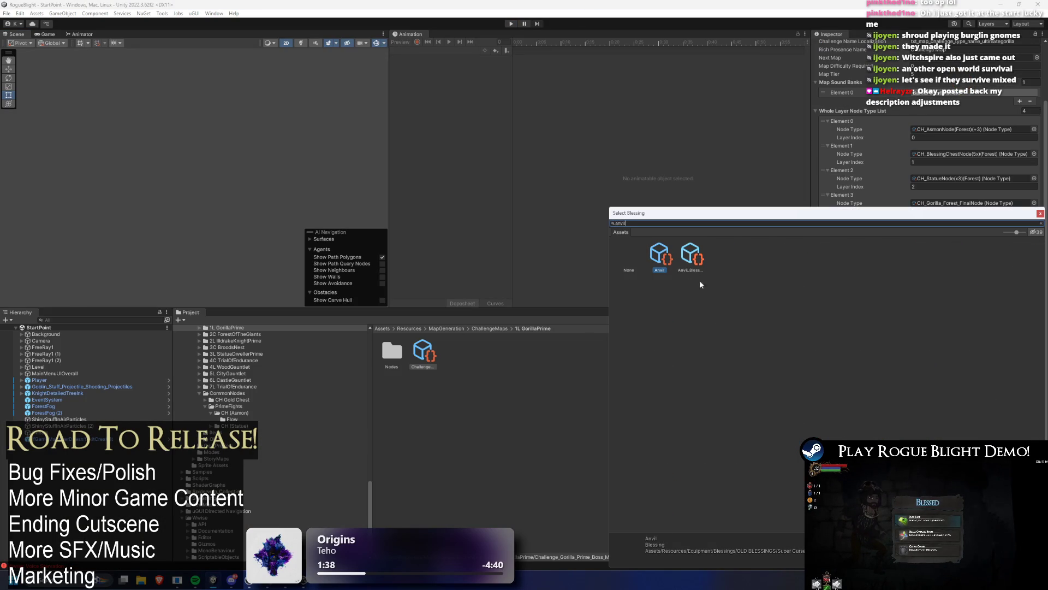
pyautogui.click(684, 255)
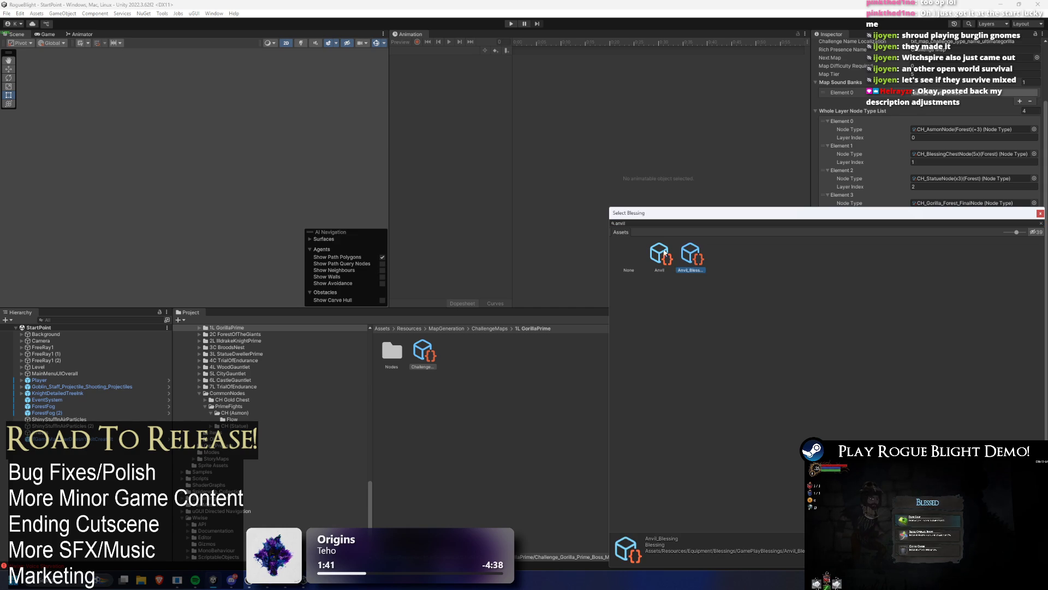
pyautogui.click(665, 251)
pyautogui.click(696, 255)
pyautogui.doubleClick(692, 253)
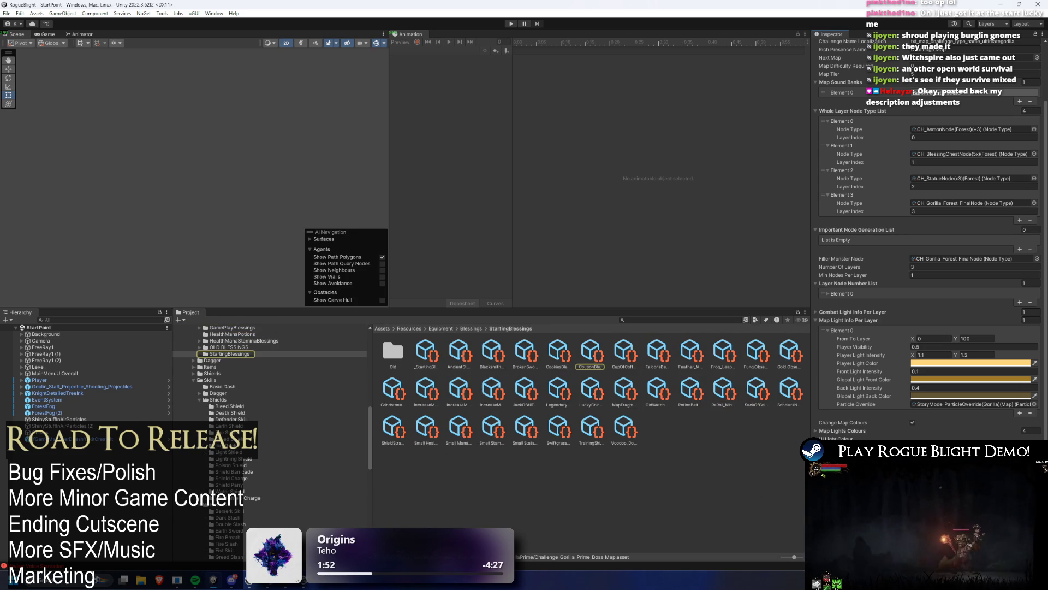
# Browse the GamePlayBlessings folder's blessing assets in the Project window.
pyautogui.click(232, 328)
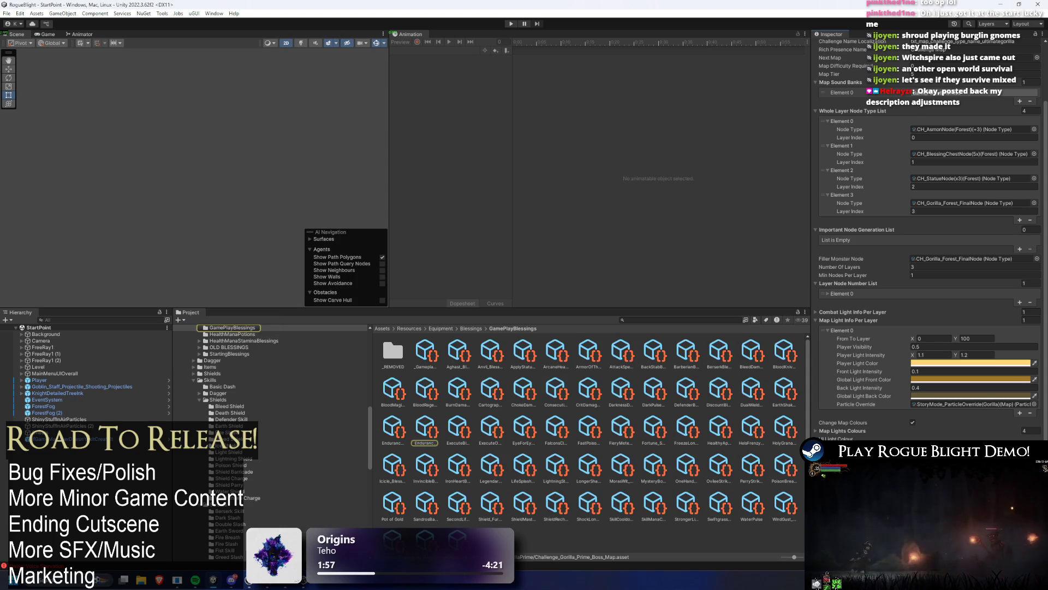
pyautogui.click(457, 458)
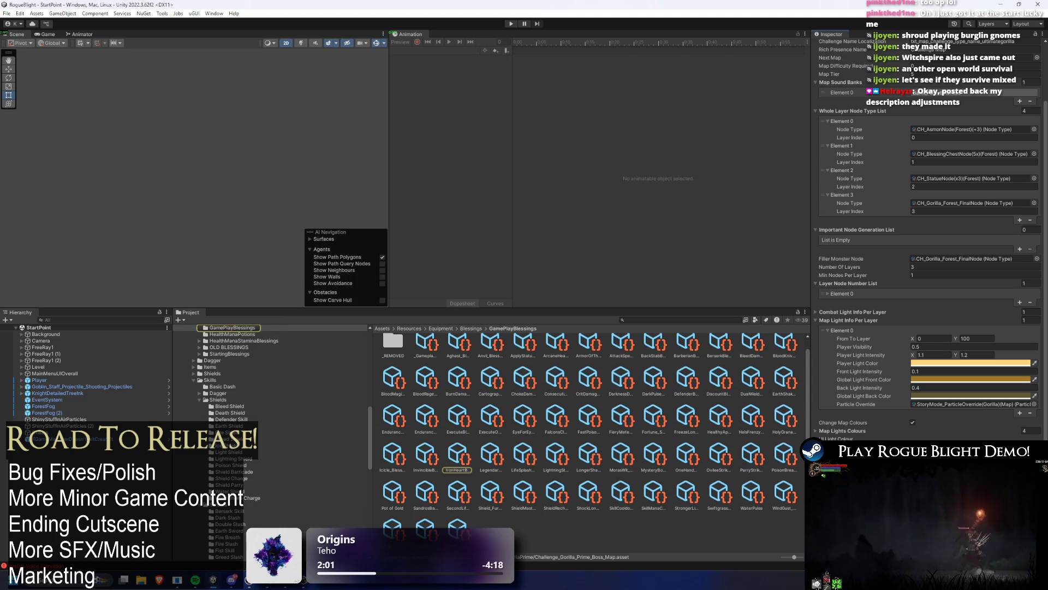
pyautogui.click(653, 423)
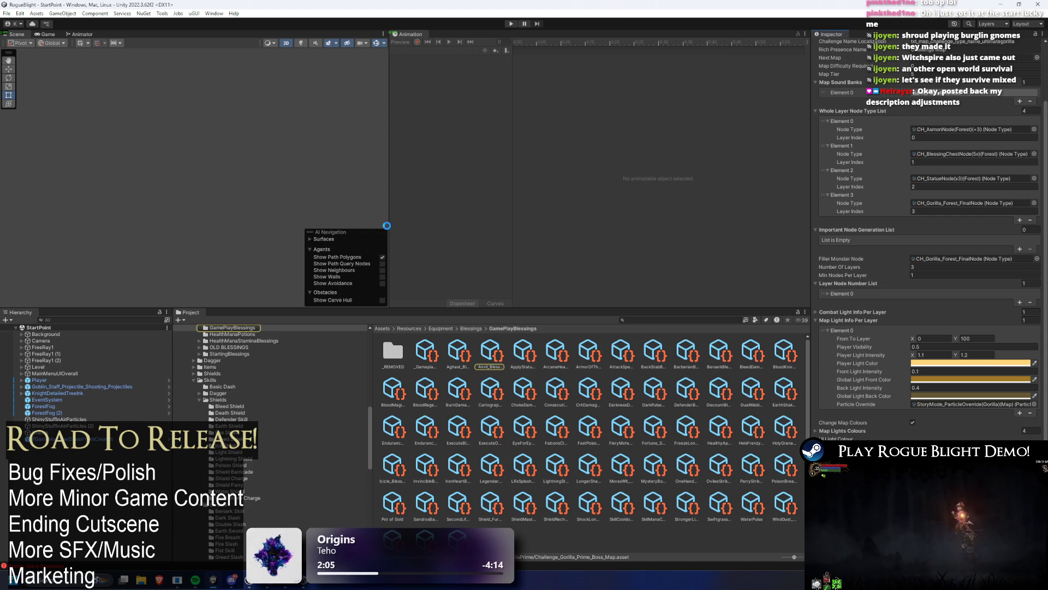
# Start a new playtest from the first save slot and open the Gorilla Extreme chest.
pyautogui.click(512, 24)
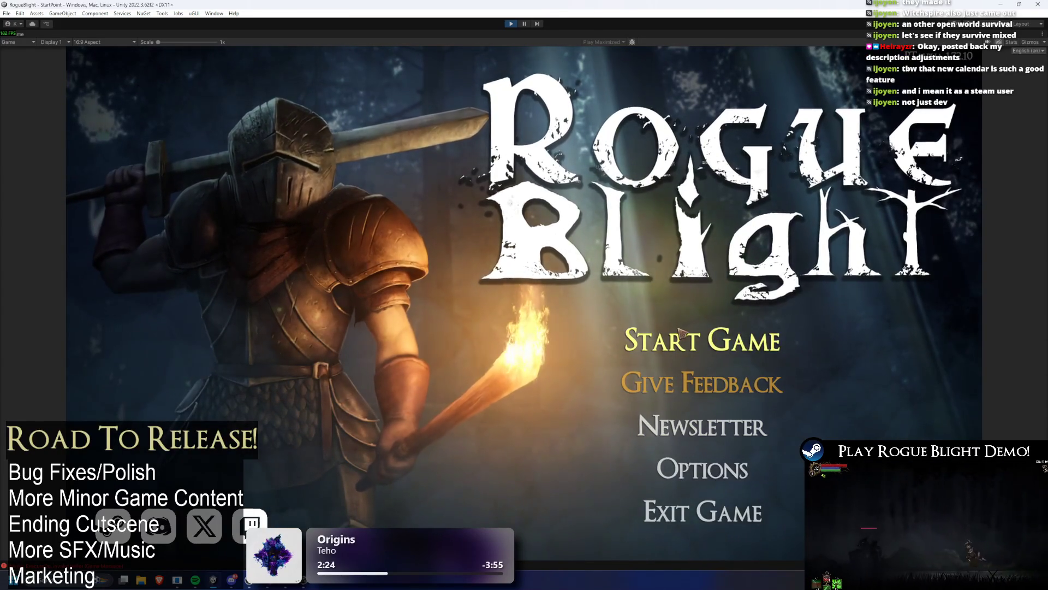
pyautogui.click(680, 330)
pyautogui.click(705, 296)
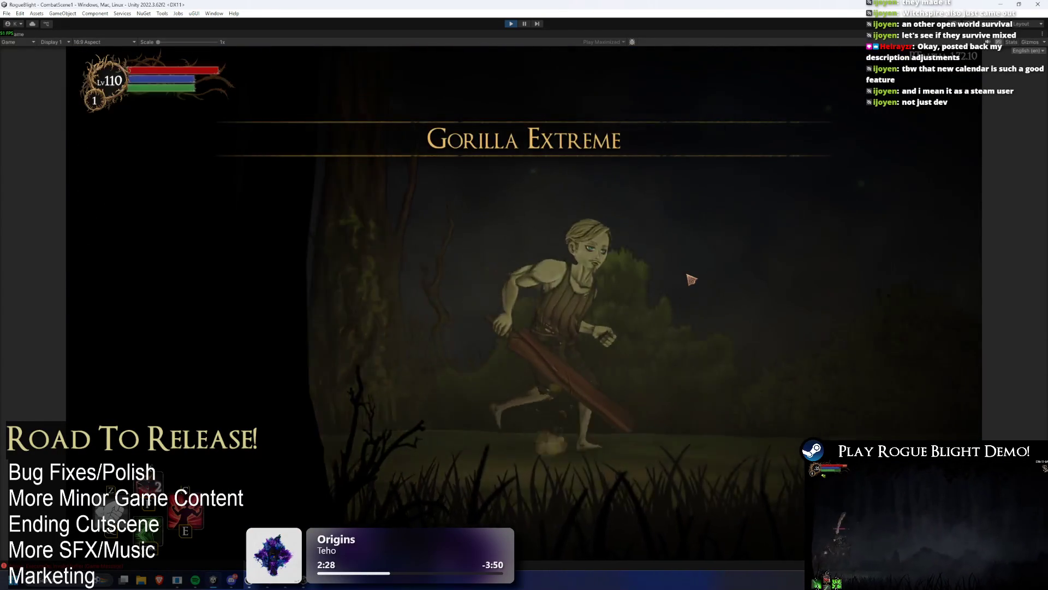
pyautogui.click(416, 209)
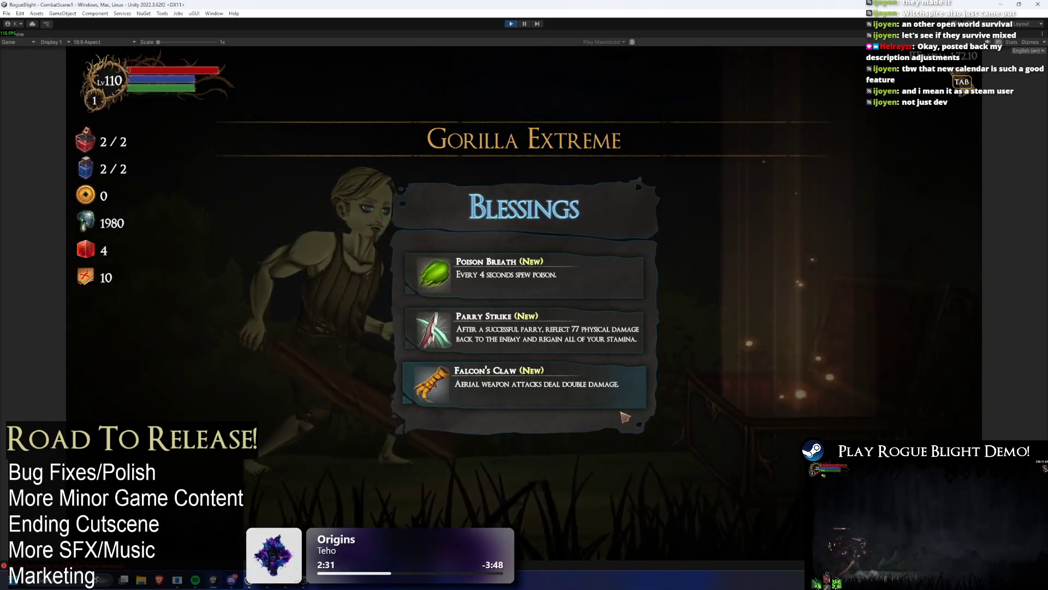
# Pick Falcon's Claw and re-roll the offered blessings repeatedly.
pyautogui.click(643, 404)
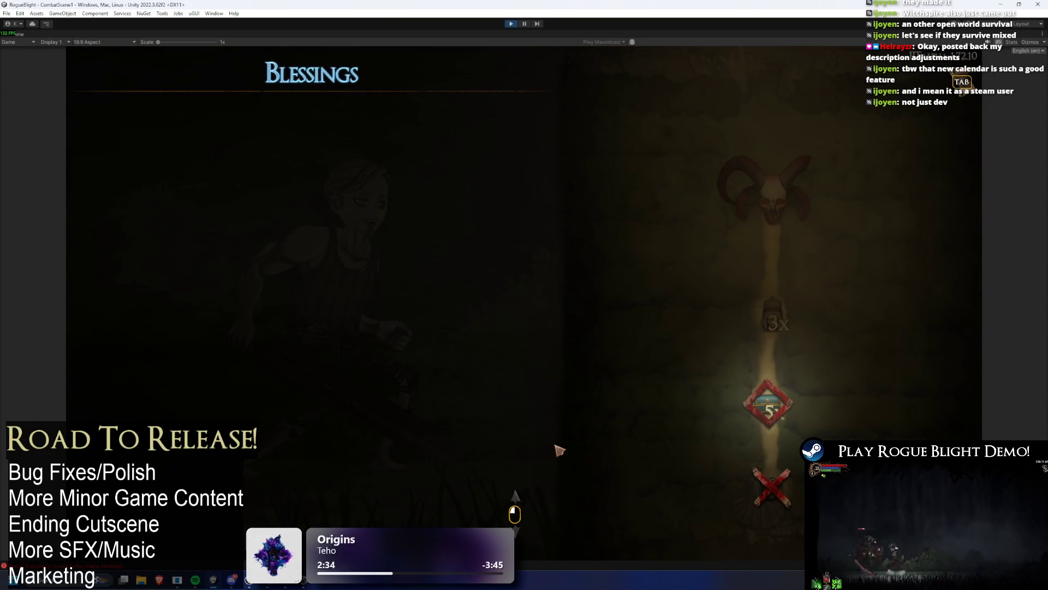
pyautogui.click(519, 461)
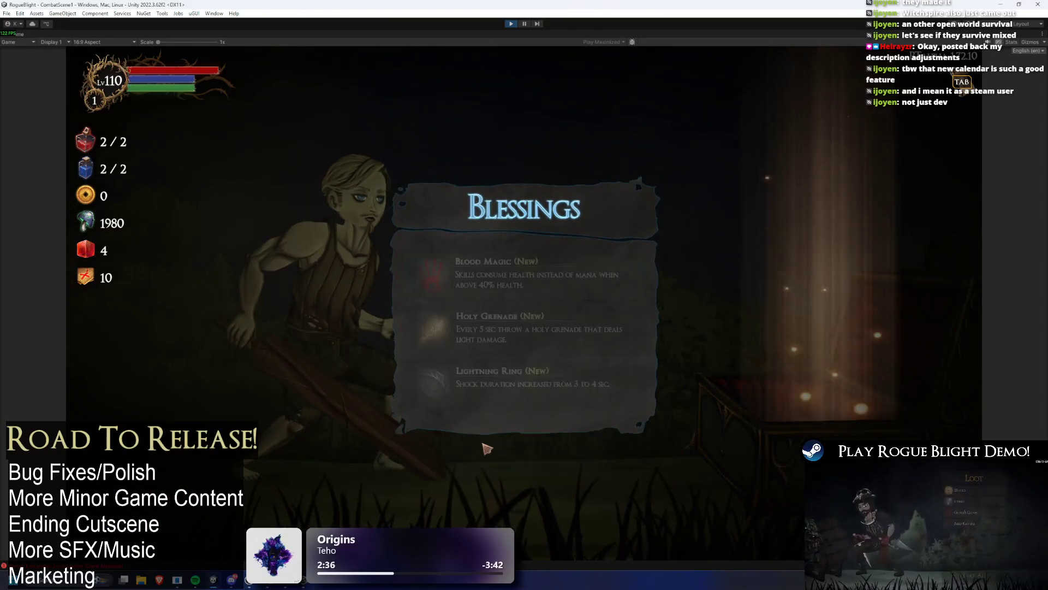
pyautogui.click(491, 448)
pyautogui.click(496, 448)
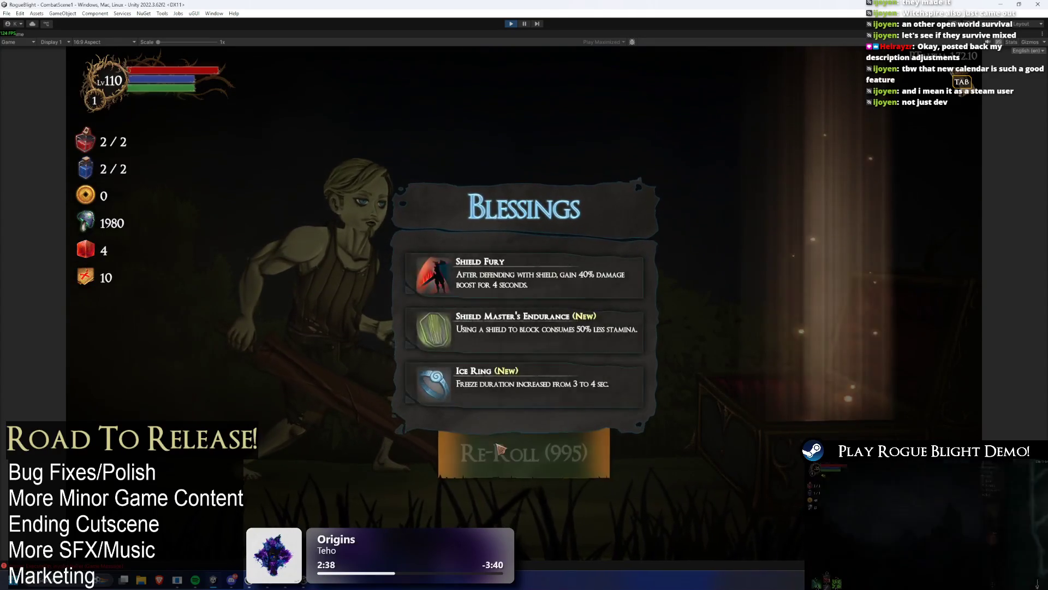
pyautogui.click(500, 448)
pyautogui.click(505, 449)
pyautogui.click(505, 449)
pyautogui.click(504, 449)
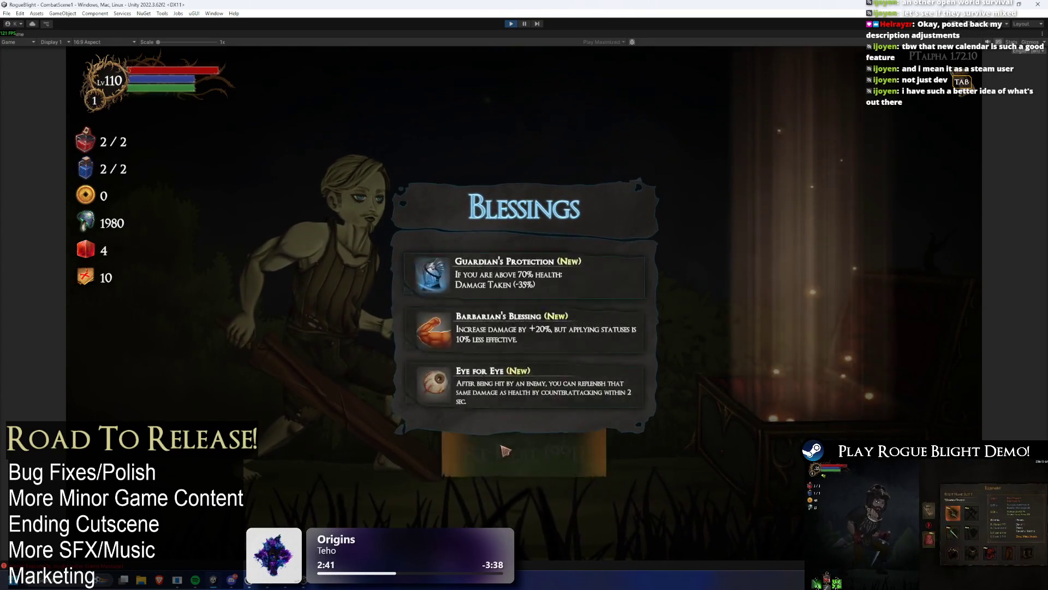
pyautogui.click(504, 450)
pyautogui.click(502, 450)
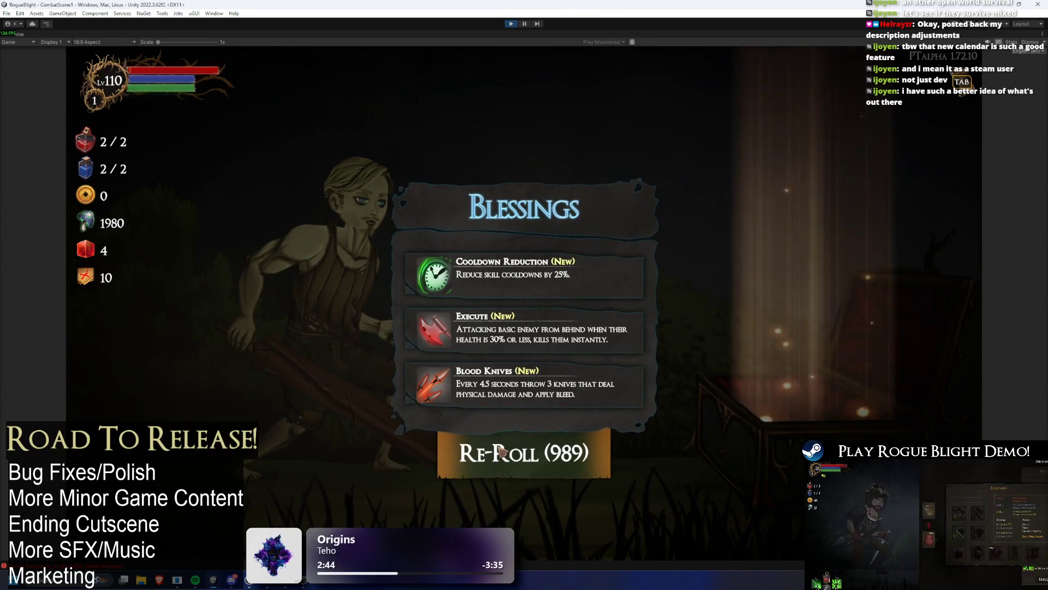
pyautogui.click(501, 452)
# Keep re-rolling down to 979 re-rolls, then take Increase Crit Damage.
pyautogui.click(521, 465)
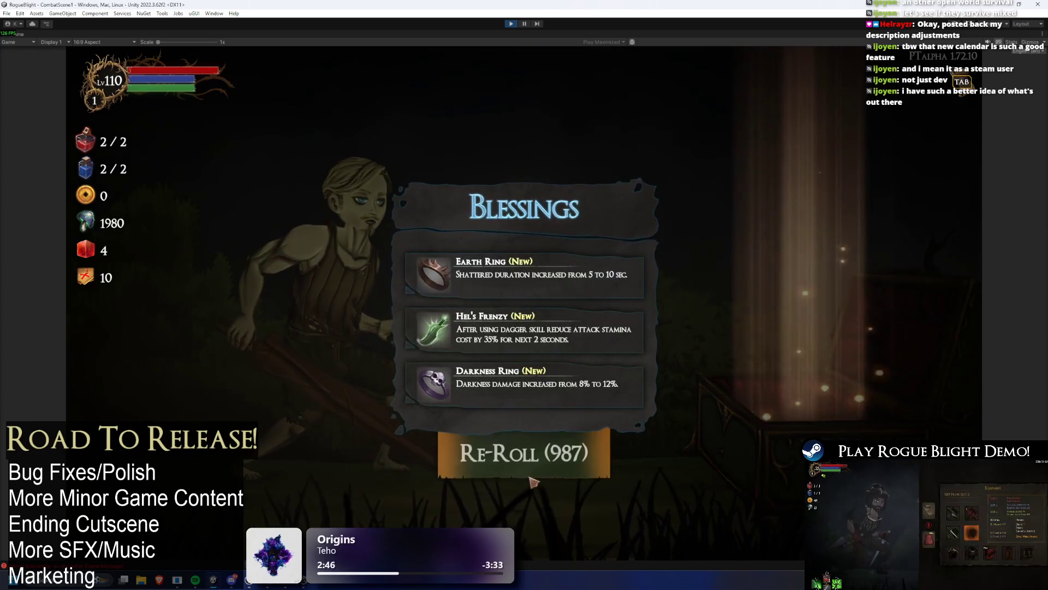
pyautogui.click(523, 467)
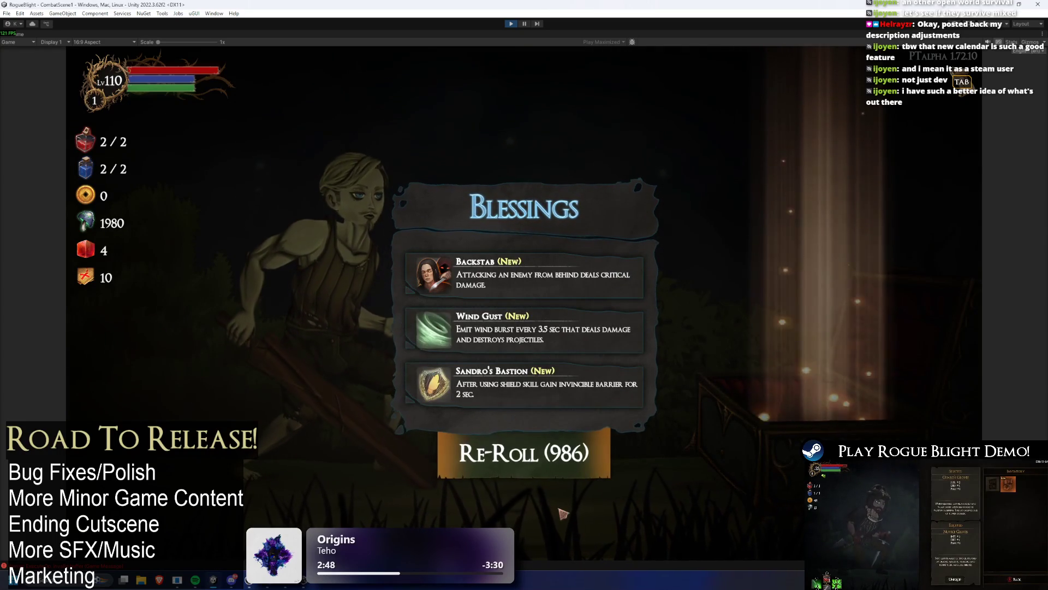
pyautogui.click(535, 456)
pyautogui.click(528, 449)
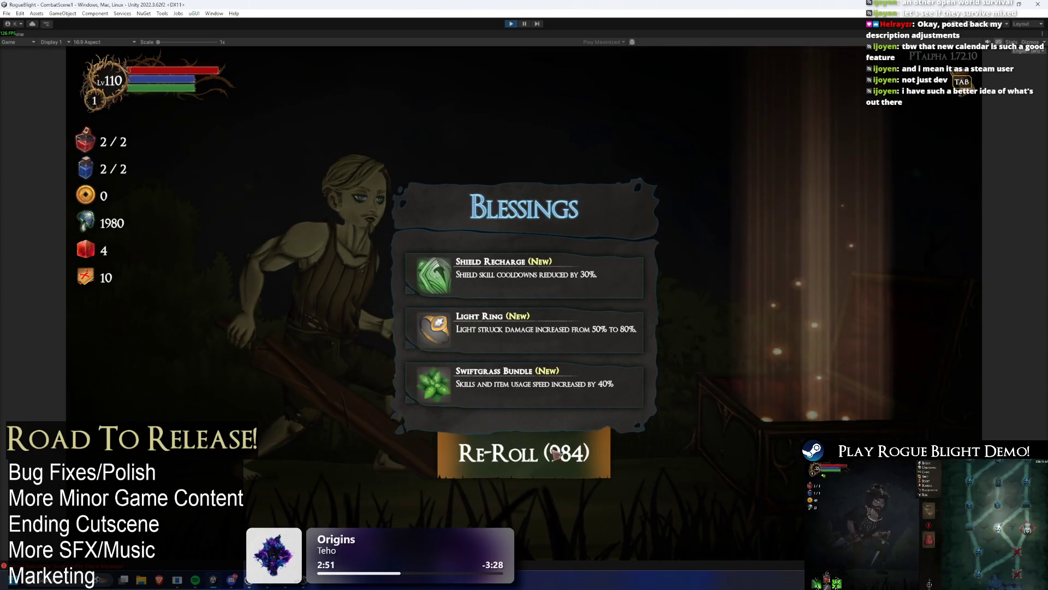
pyautogui.click(568, 467)
pyautogui.click(576, 474)
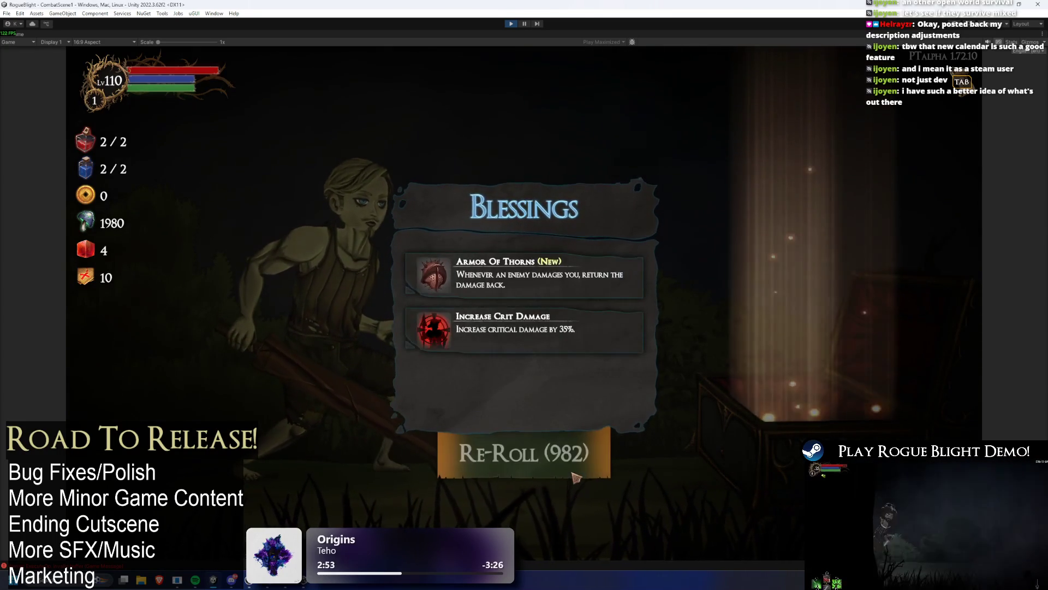
pyautogui.click(573, 471)
pyautogui.click(545, 471)
pyautogui.click(516, 472)
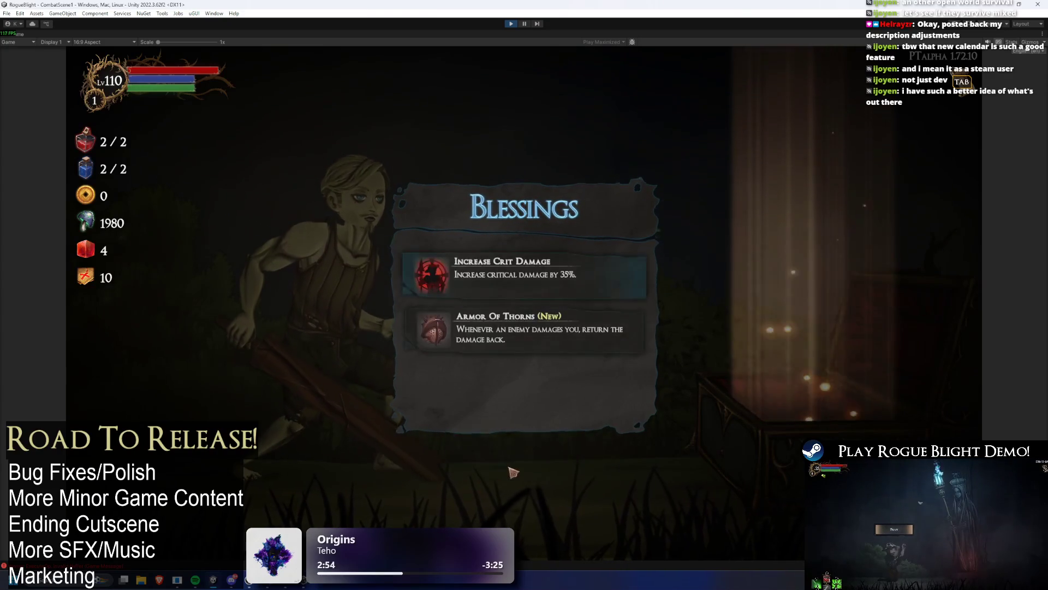
pyautogui.click(513, 472)
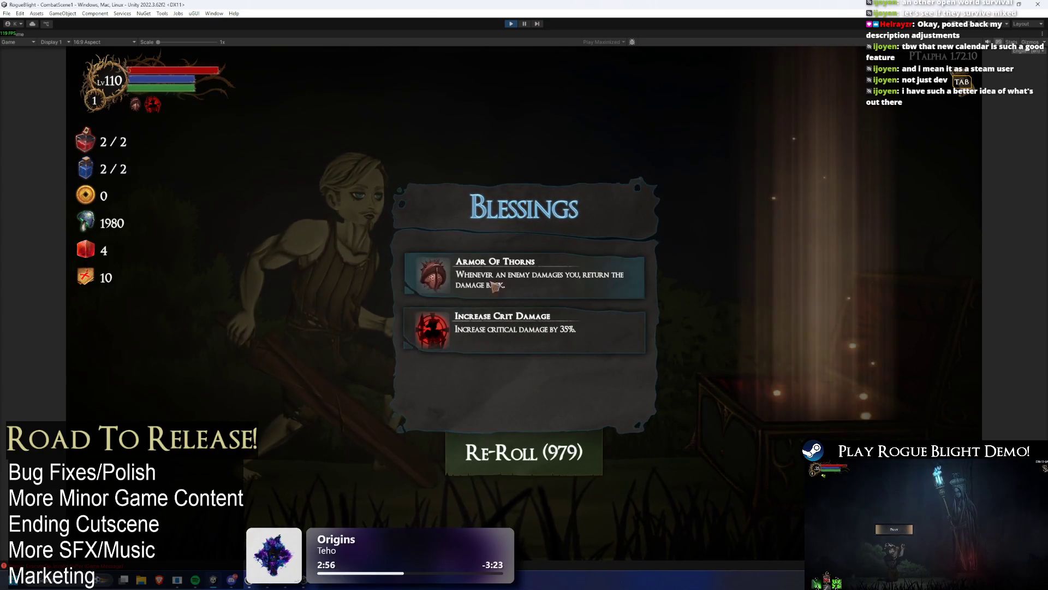
pyautogui.click(516, 329)
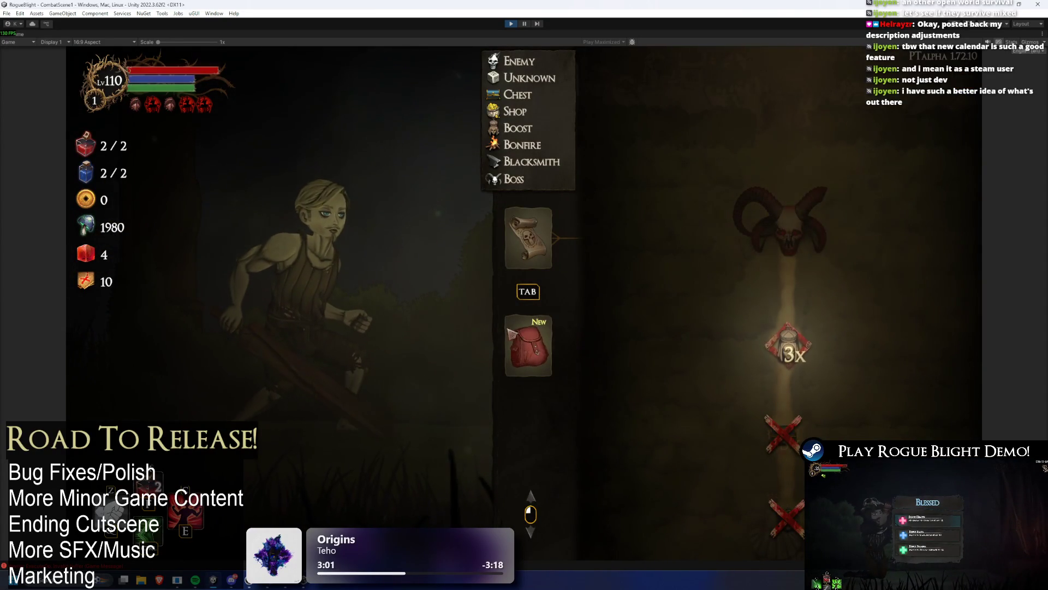
pyautogui.moveTo(140, 106)
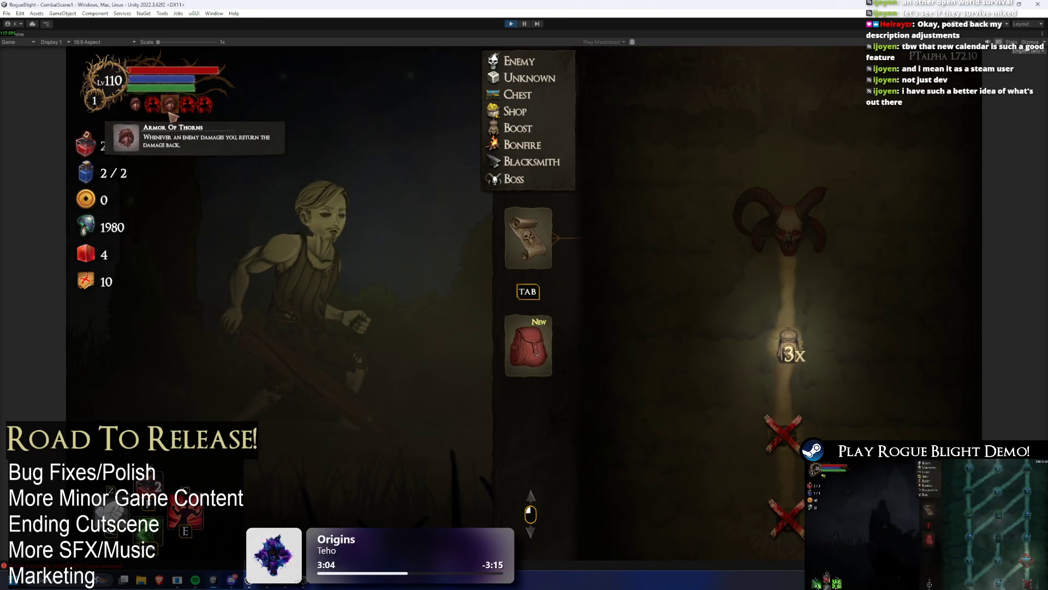
# Abandon the run and walk to the map merchant in camp.
pyautogui.press('Escape')
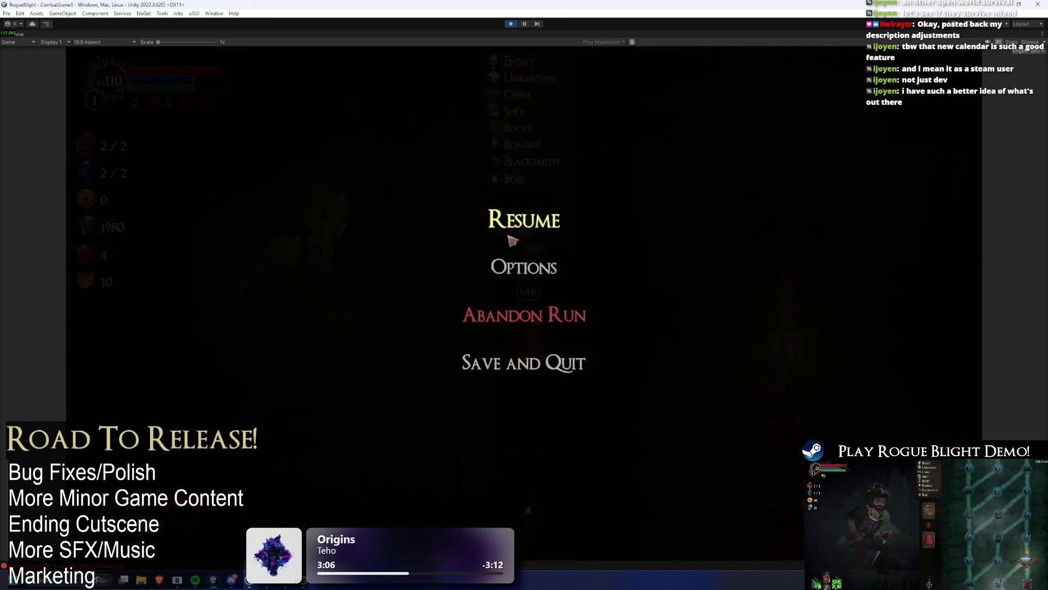
pyautogui.click(537, 327)
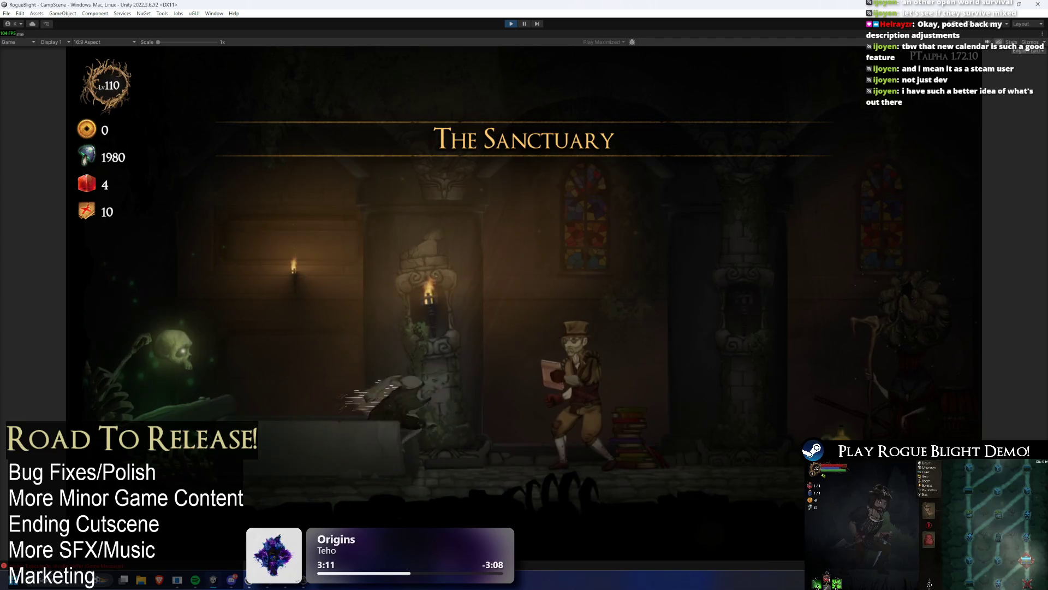
pyautogui.press('d')
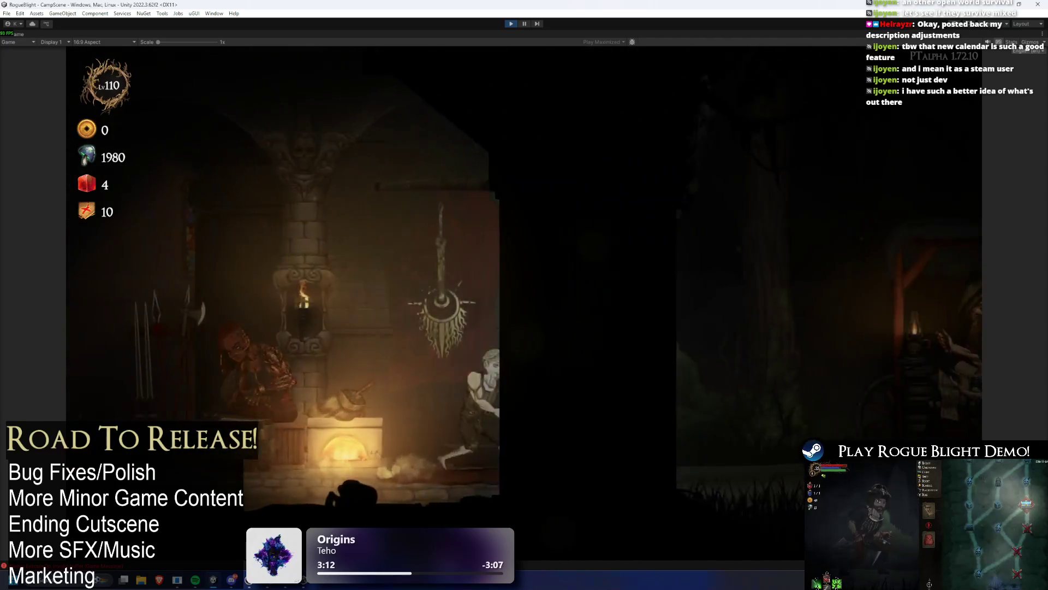
pyautogui.press('e')
pyautogui.press('e')
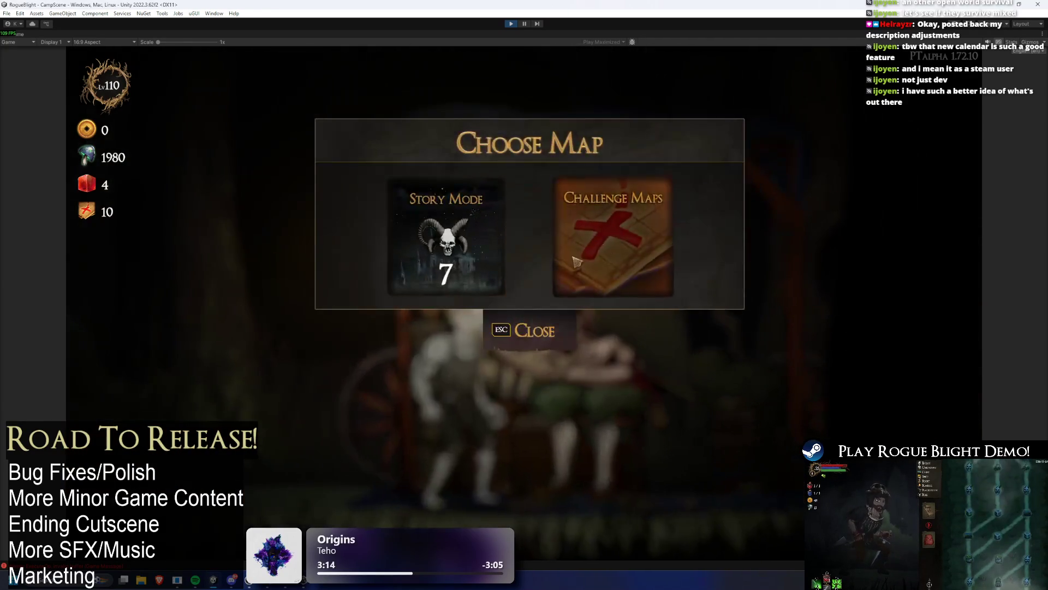
# Browse the Challenge Maps list, then back out and close map selection.
pyautogui.click(576, 262)
pyautogui.scroll(-5, 539, 245)
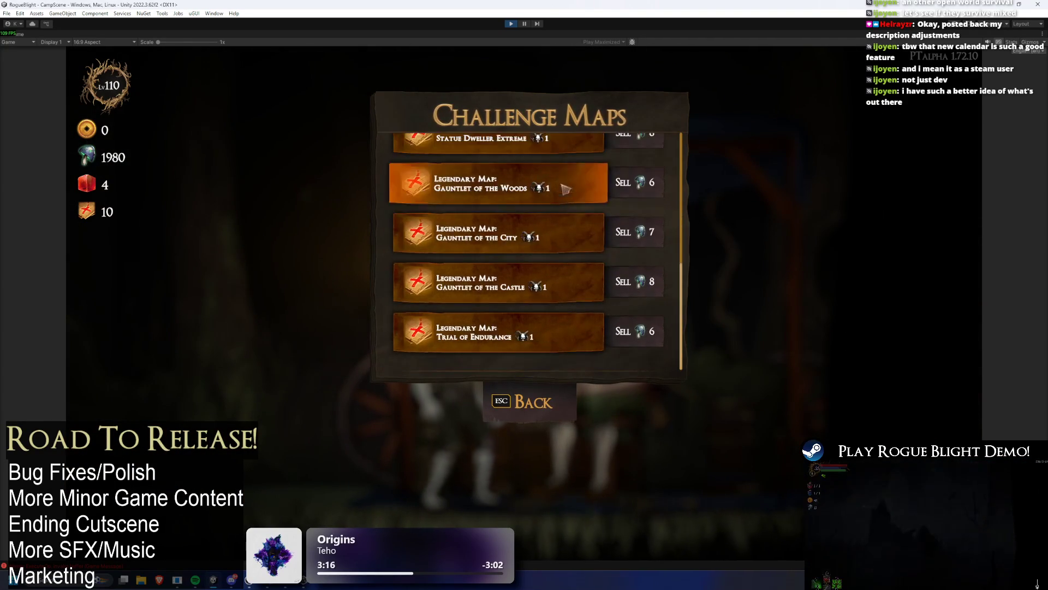
pyautogui.press('Escape')
pyautogui.click(595, 284)
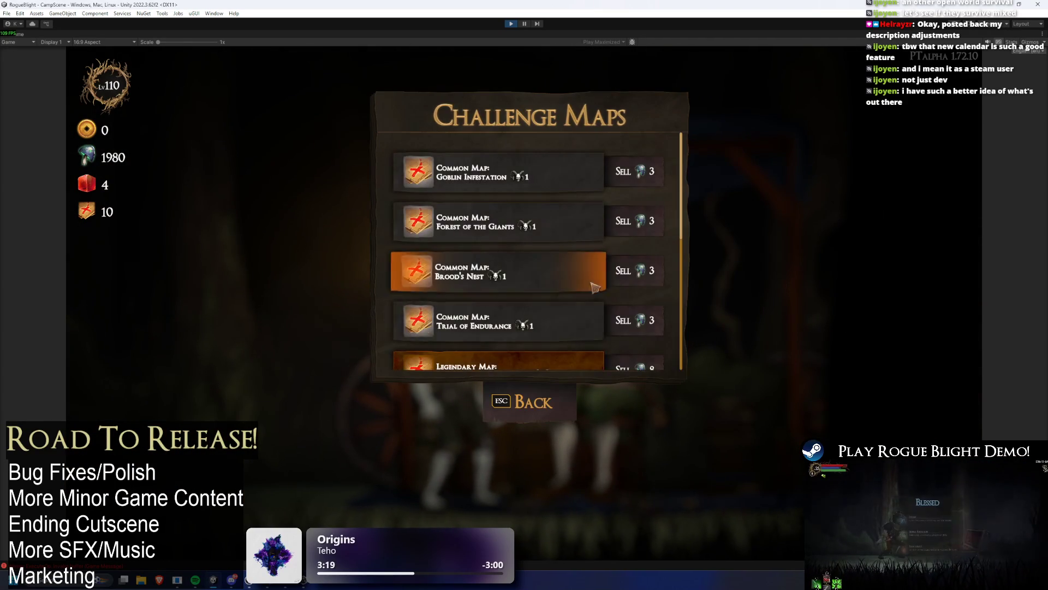
pyautogui.scroll(-2, 571, 260)
pyautogui.click(540, 403)
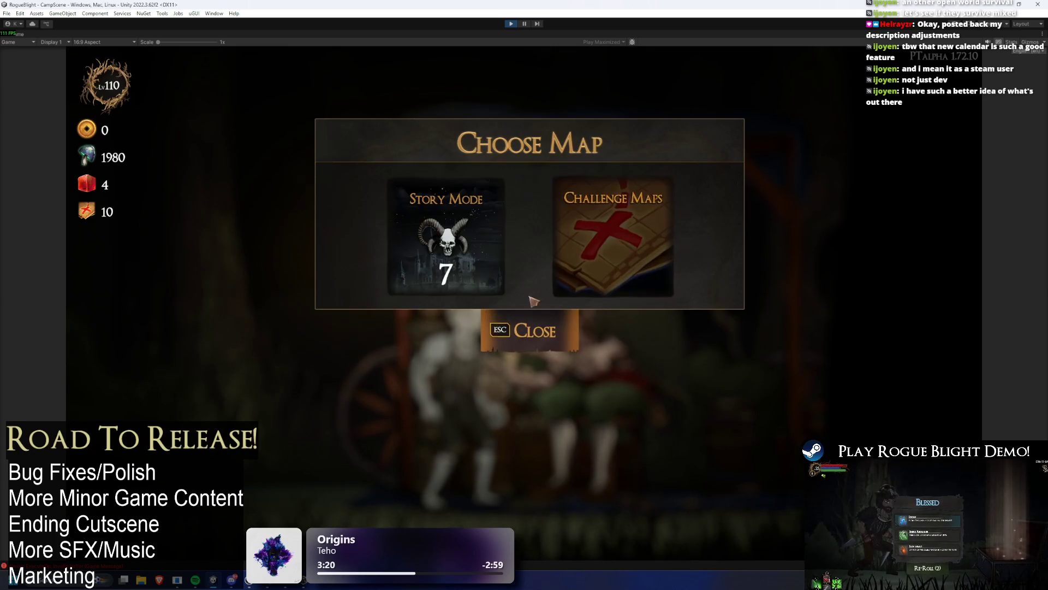
pyautogui.click(588, 233)
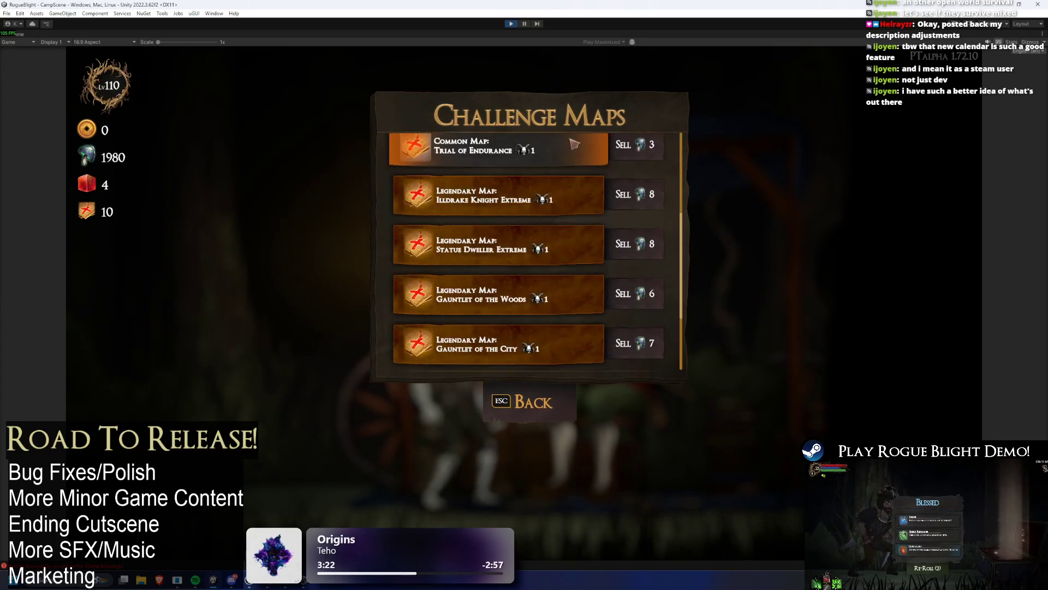
pyautogui.scroll(2, 580, 186)
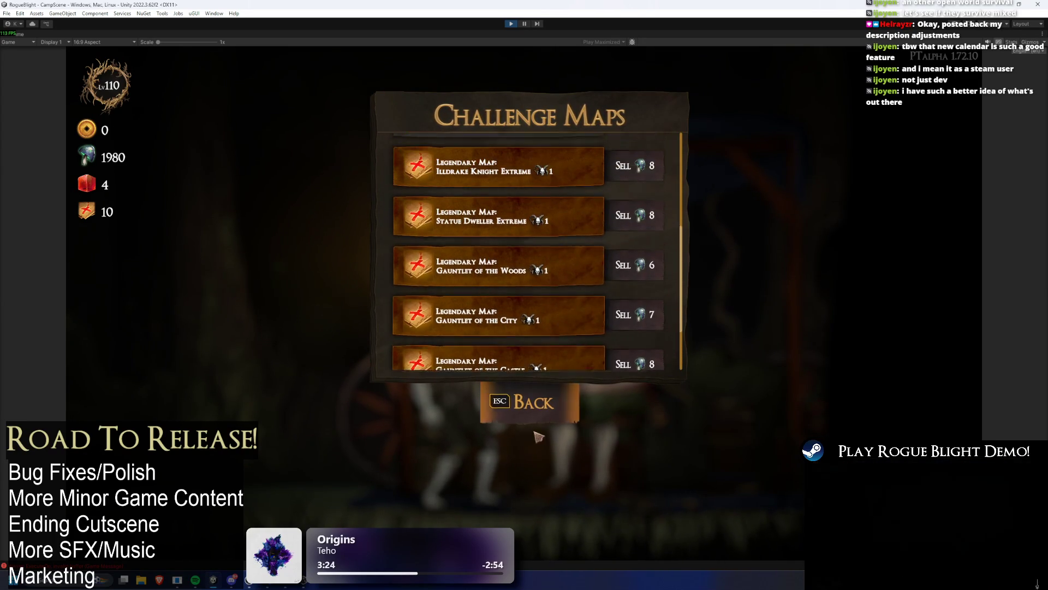
pyautogui.click(540, 403)
pyautogui.click(545, 345)
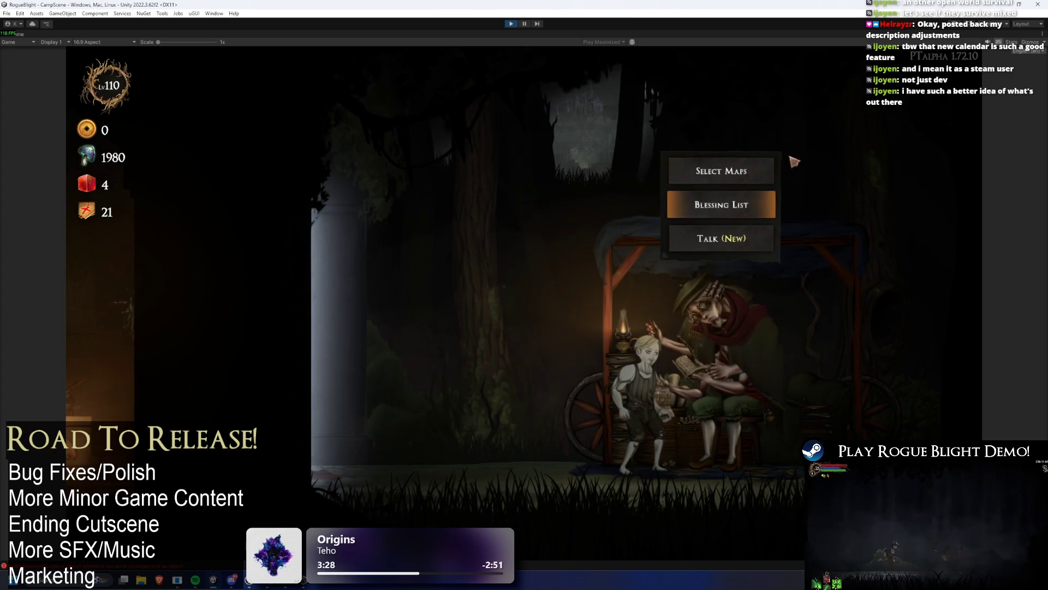
# Start the Gorilla Extreme challenge map from Select Maps, then pause inside it.
pyautogui.click(672, 170)
pyautogui.click(634, 278)
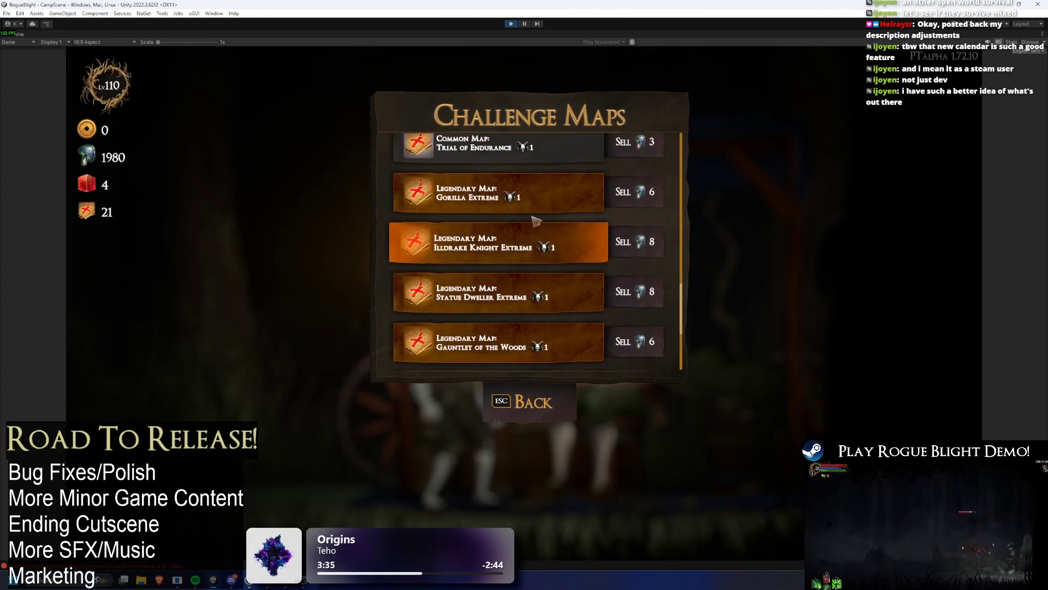
pyautogui.click(521, 203)
pyautogui.click(644, 289)
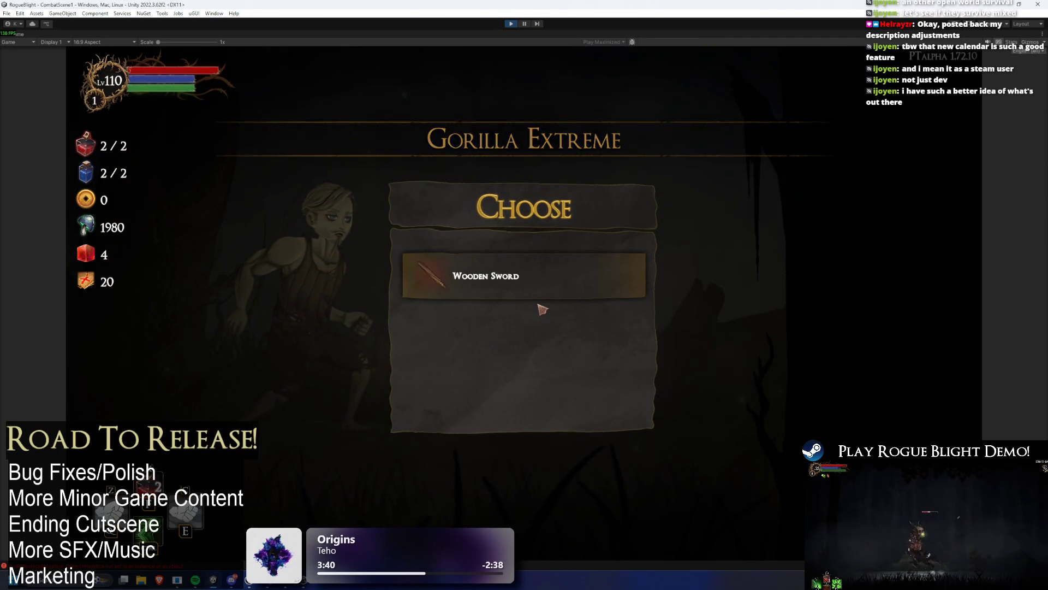
pyautogui.press('Escape')
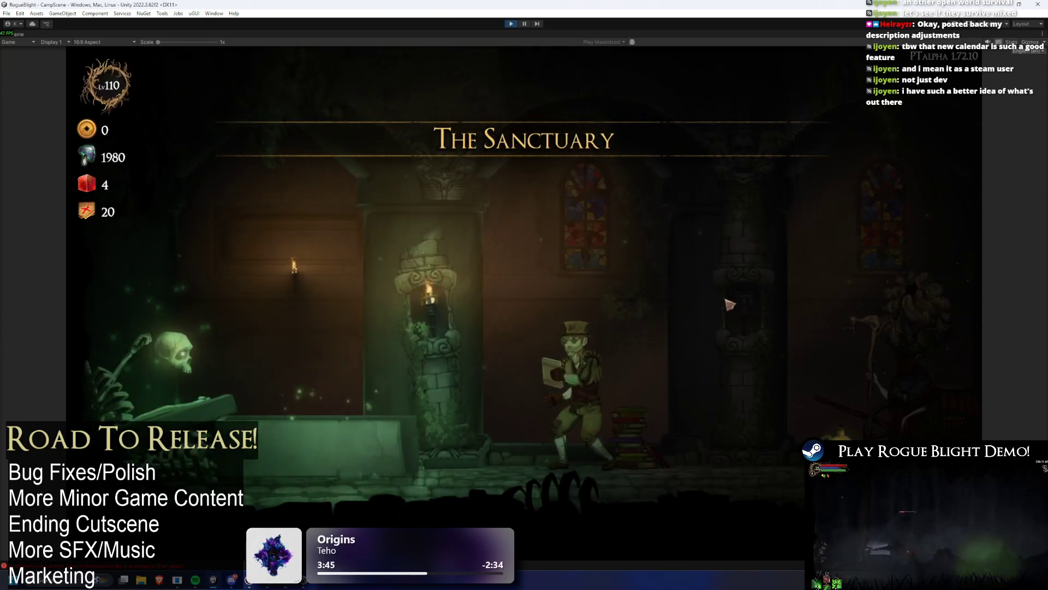
# Buy one Starting Blessing upgrade from the General Upgrades vendor.
pyautogui.press('a')
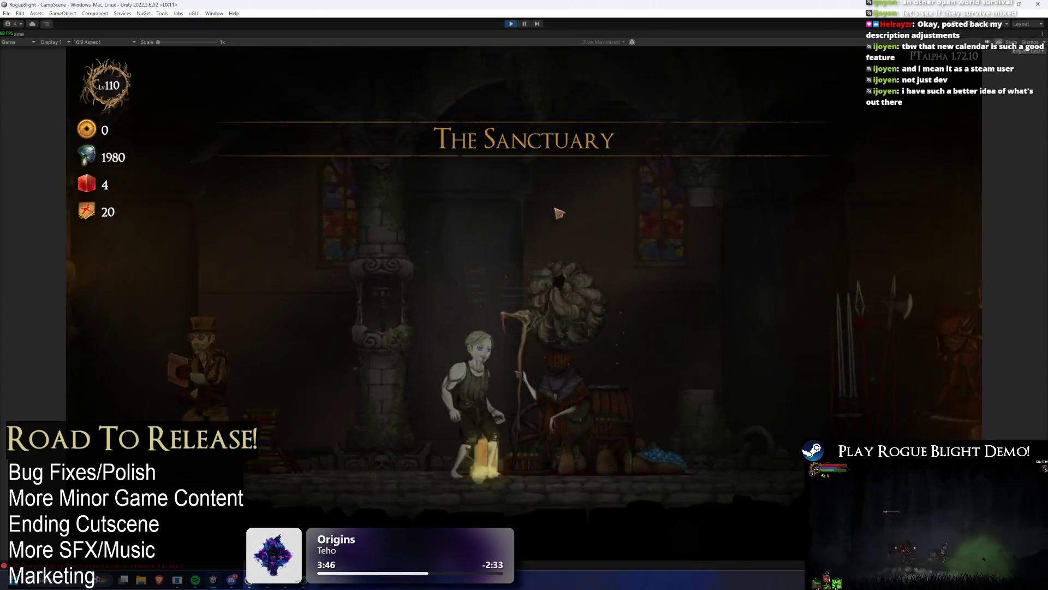
pyautogui.press('e')
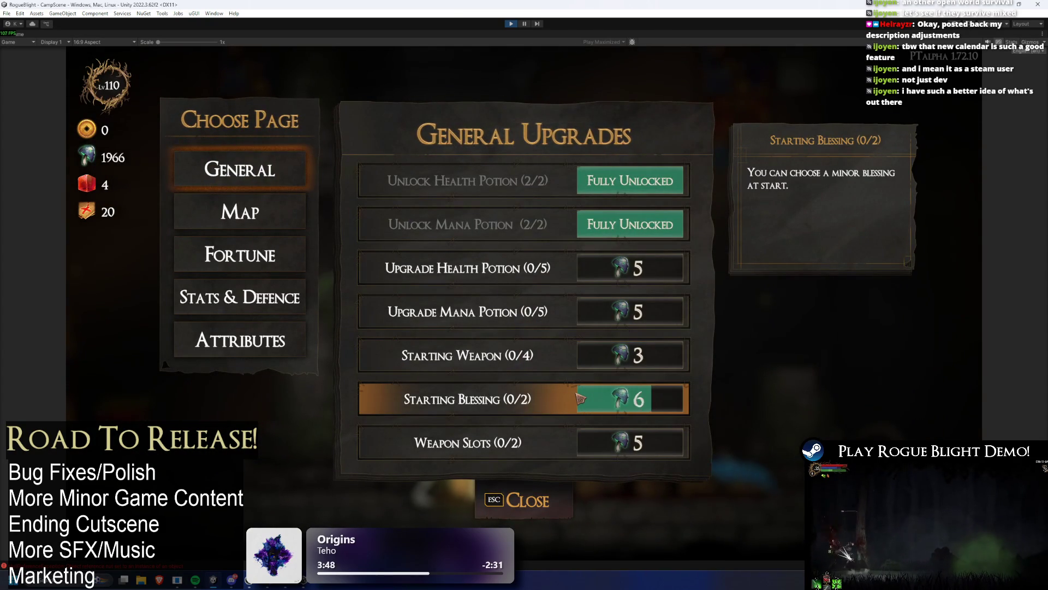
pyautogui.click(581, 399)
pyautogui.press('Escape')
# Walk to the map merchant and sell all the remaining challenge maps.
pyautogui.press('d')
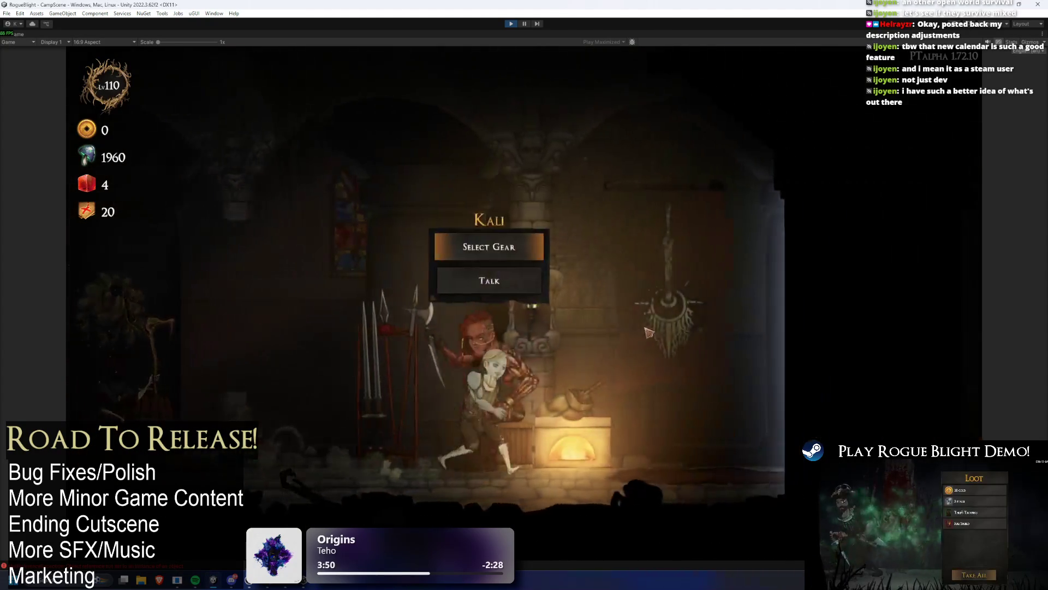
pyautogui.press('d')
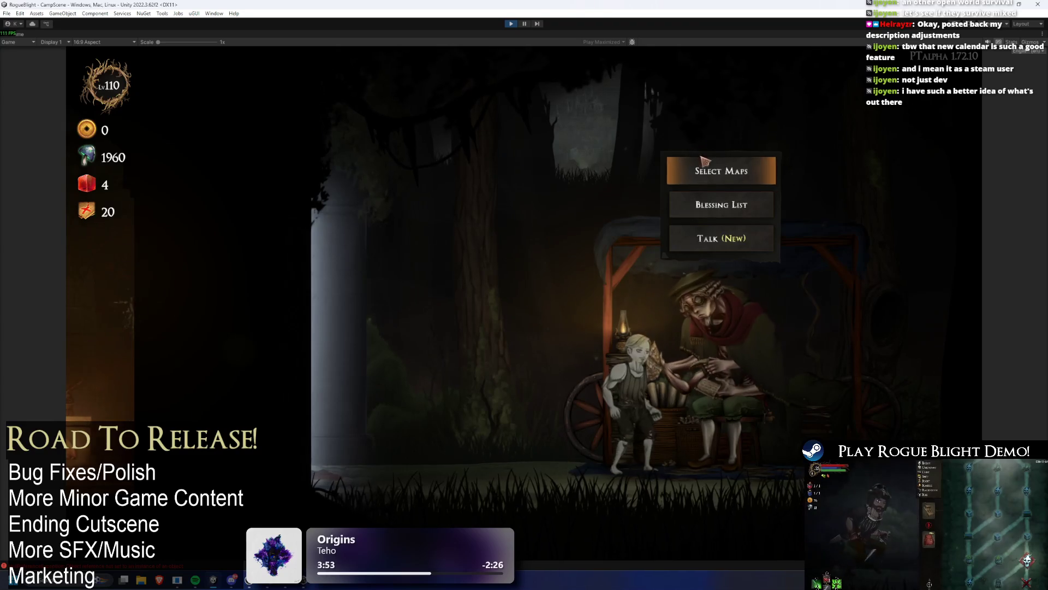
pyautogui.click(705, 161)
pyautogui.click(603, 203)
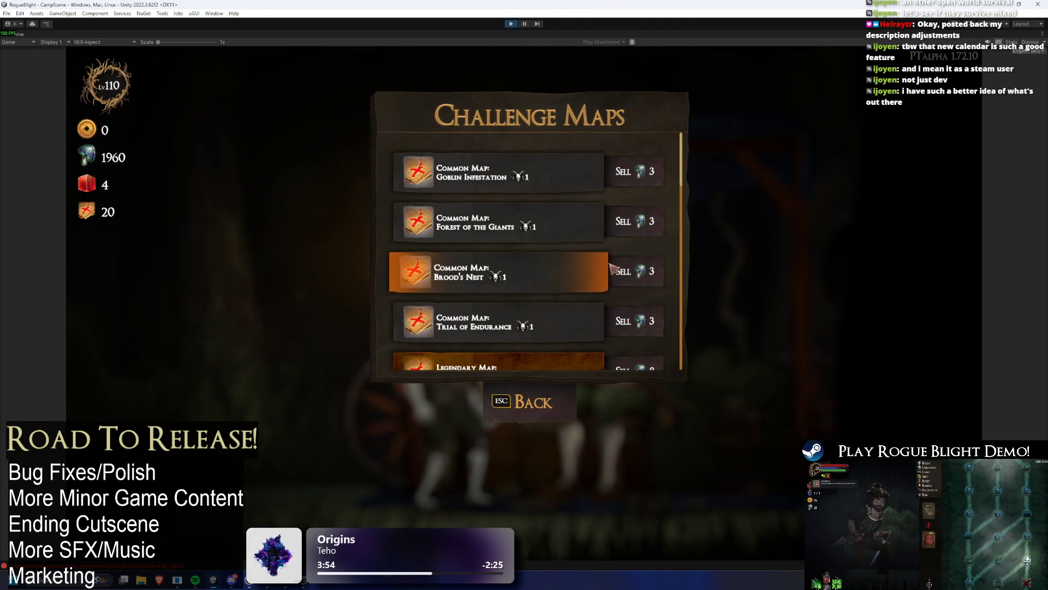
pyautogui.click(658, 173)
pyautogui.click(659, 172)
pyautogui.click(658, 172)
pyautogui.click(659, 173)
pyautogui.click(659, 173)
pyautogui.click(659, 173)
pyautogui.click(659, 173)
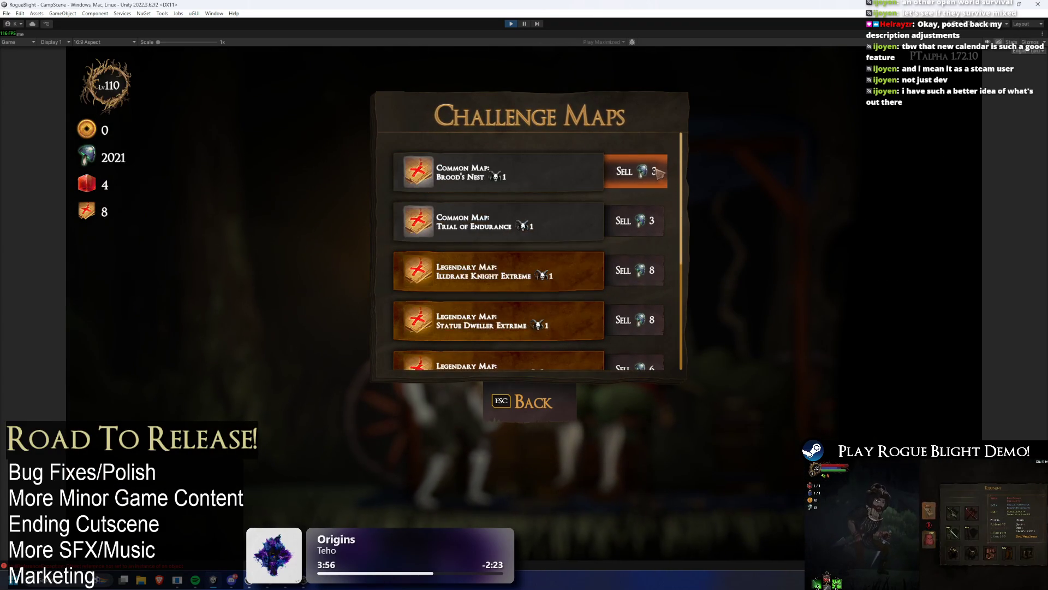
pyautogui.click(659, 173)
pyautogui.click(658, 172)
pyautogui.click(659, 172)
pyautogui.click(659, 172)
pyautogui.click(501, 392)
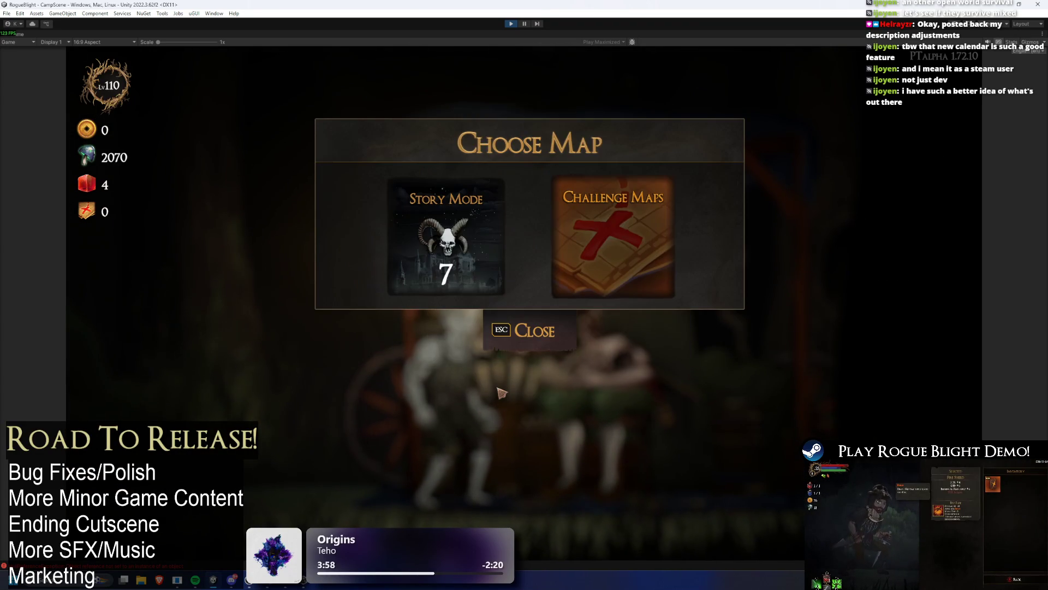
# Find Gorilla Extreme among the Legendary challenge maps and start it.
pyautogui.click(623, 253)
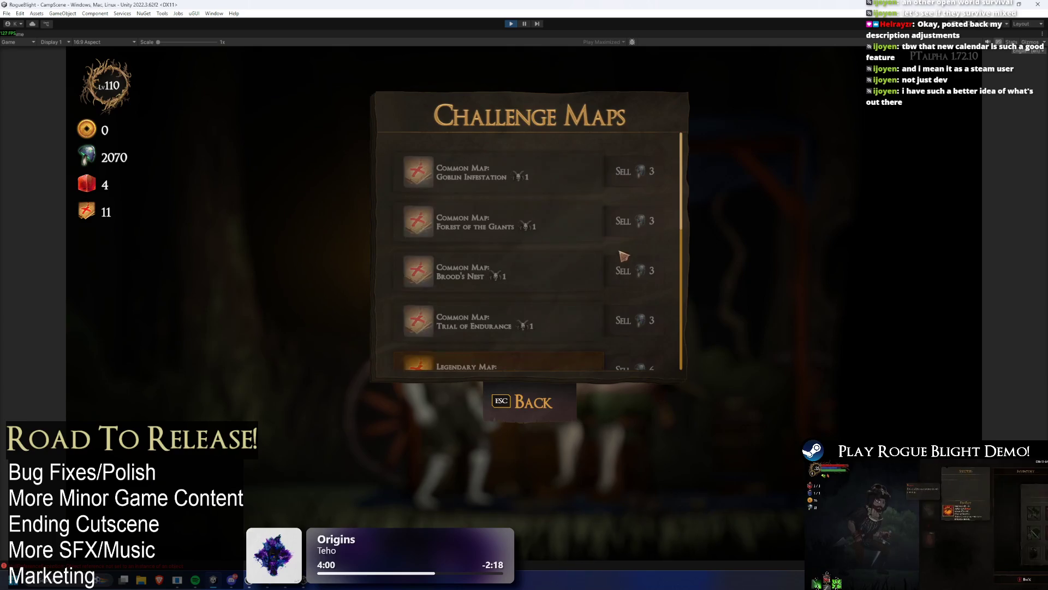
pyautogui.scroll(-5, 573, 228)
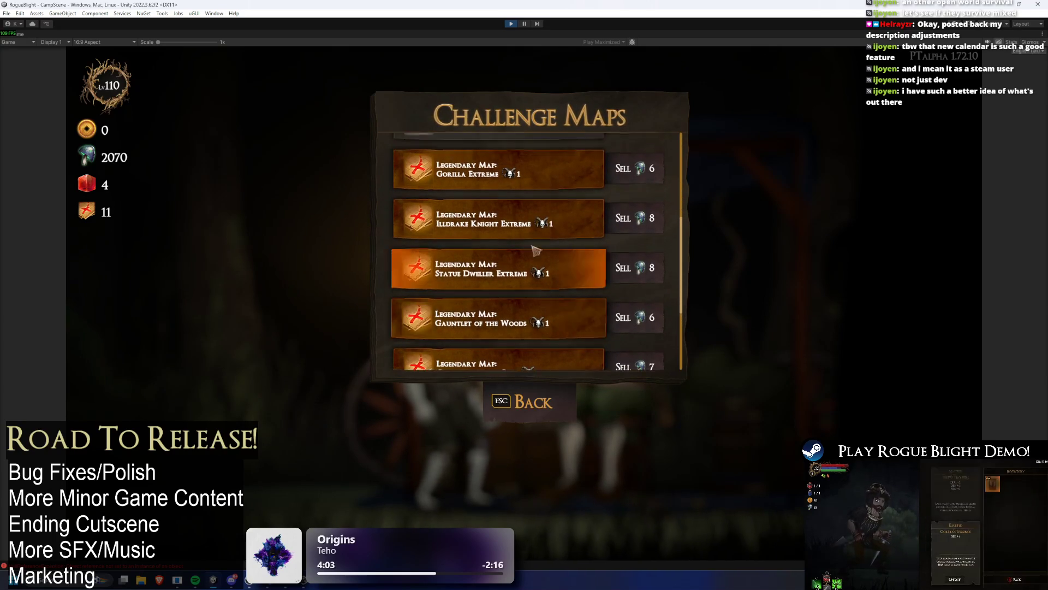
pyautogui.click(535, 251)
pyautogui.press('Escape')
pyautogui.scroll(-5, 538, 241)
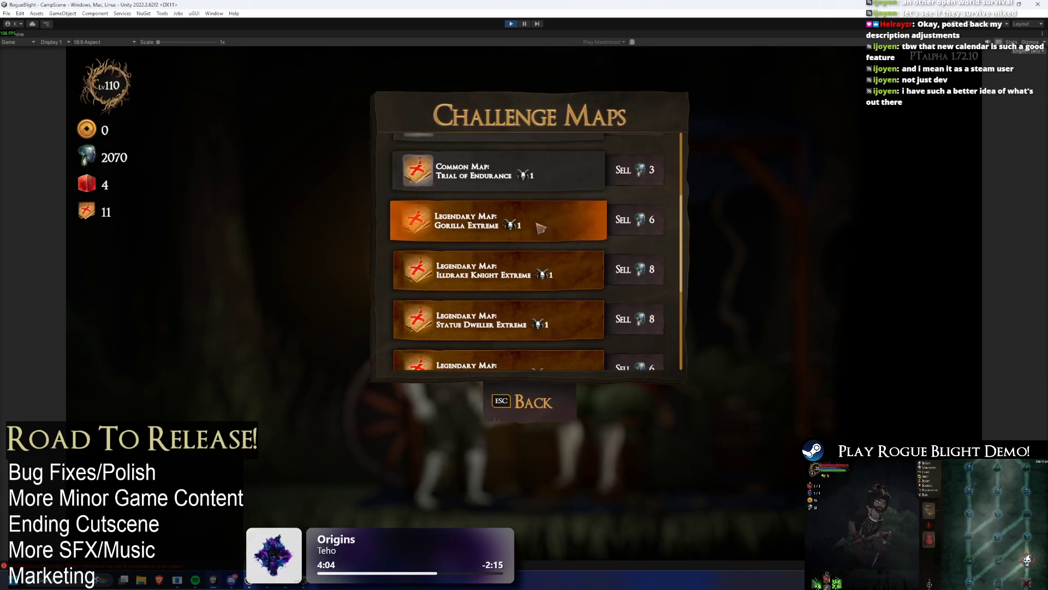
pyautogui.click(533, 227)
pyautogui.click(622, 280)
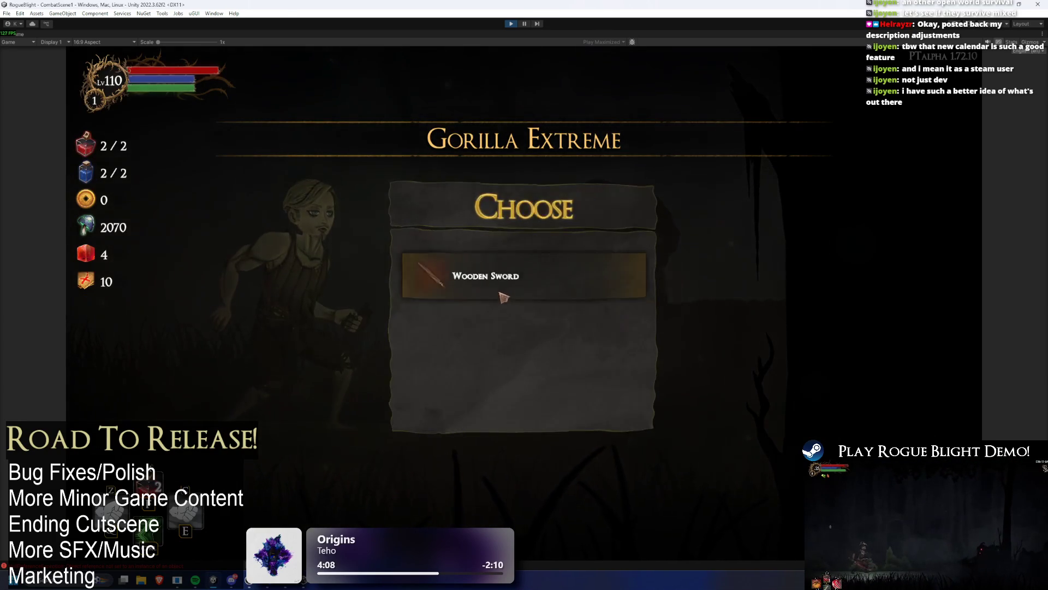
# Take the Wooden Sword, then re-roll the minor blessings twice, leaving 998 re-rolls.
pyautogui.click(499, 295)
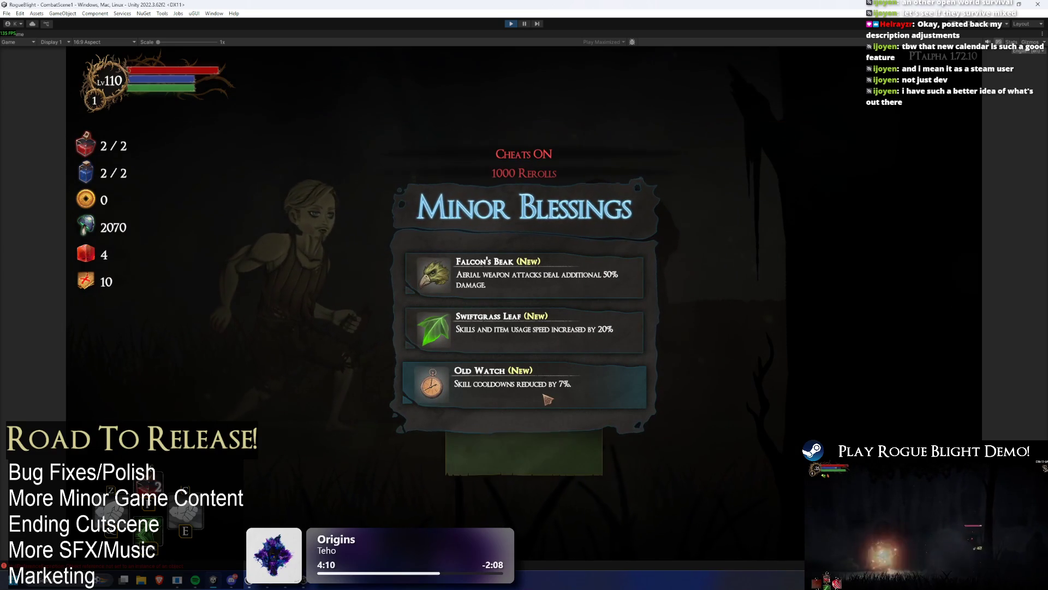
pyautogui.click(564, 453)
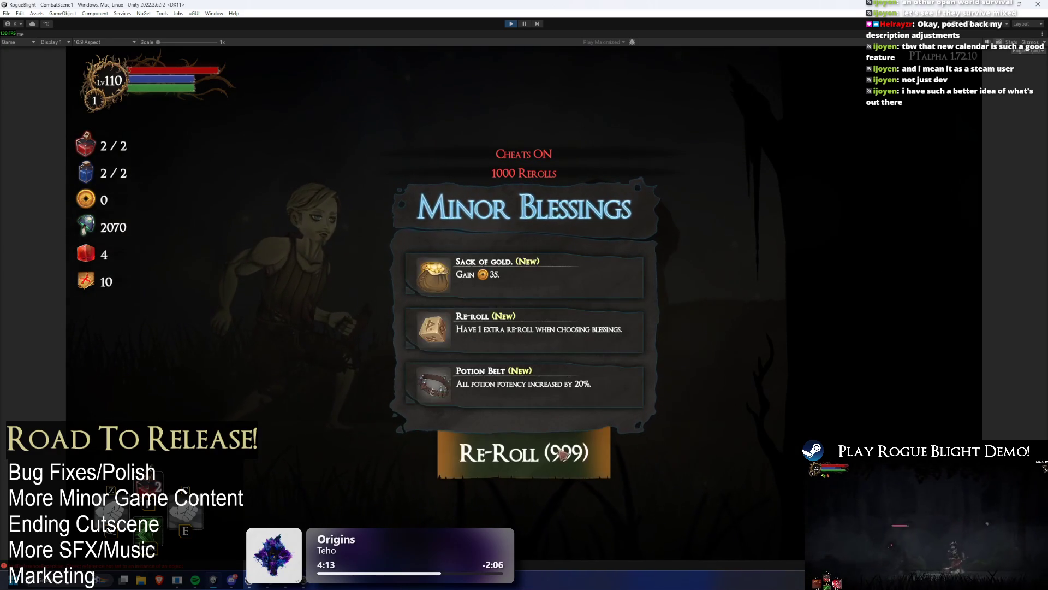
pyautogui.click(580, 462)
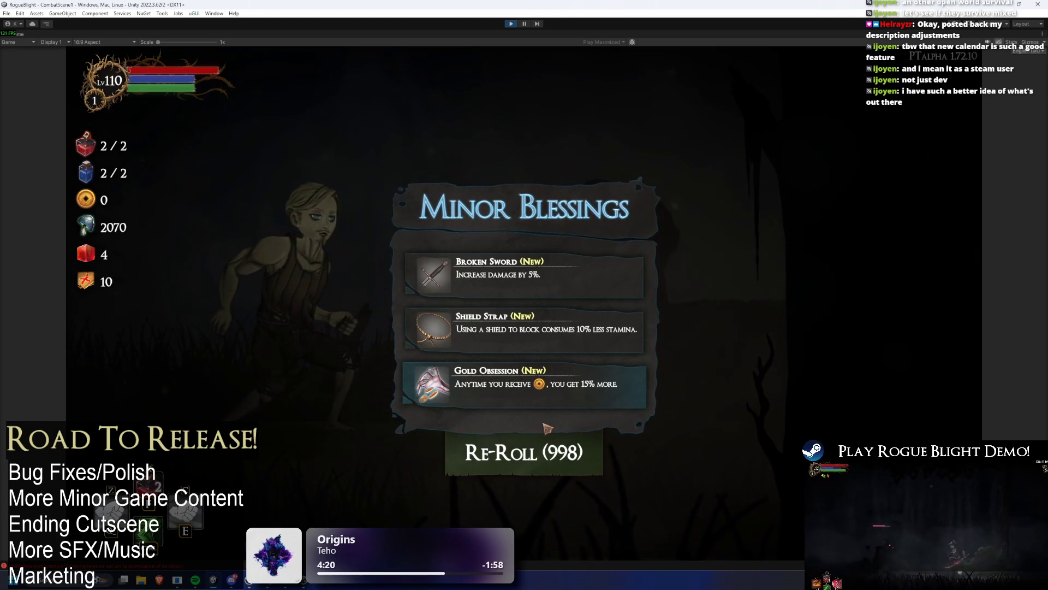
# Pause the game and add Gold Obsession and FungiObsession to the map's banned blessings.
pyautogui.click(526, 25)
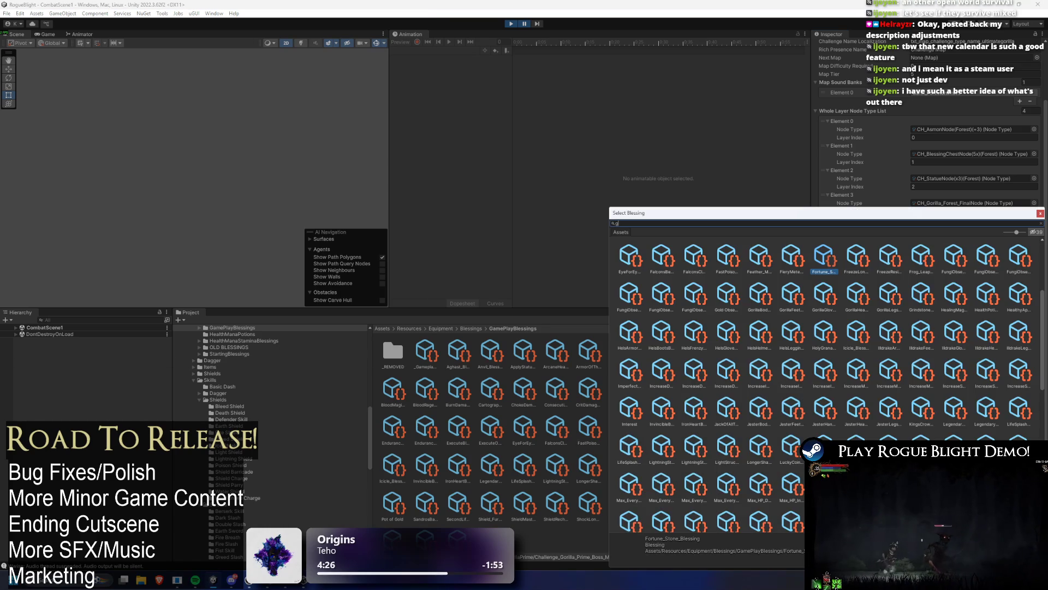
pyautogui.write('old ob')
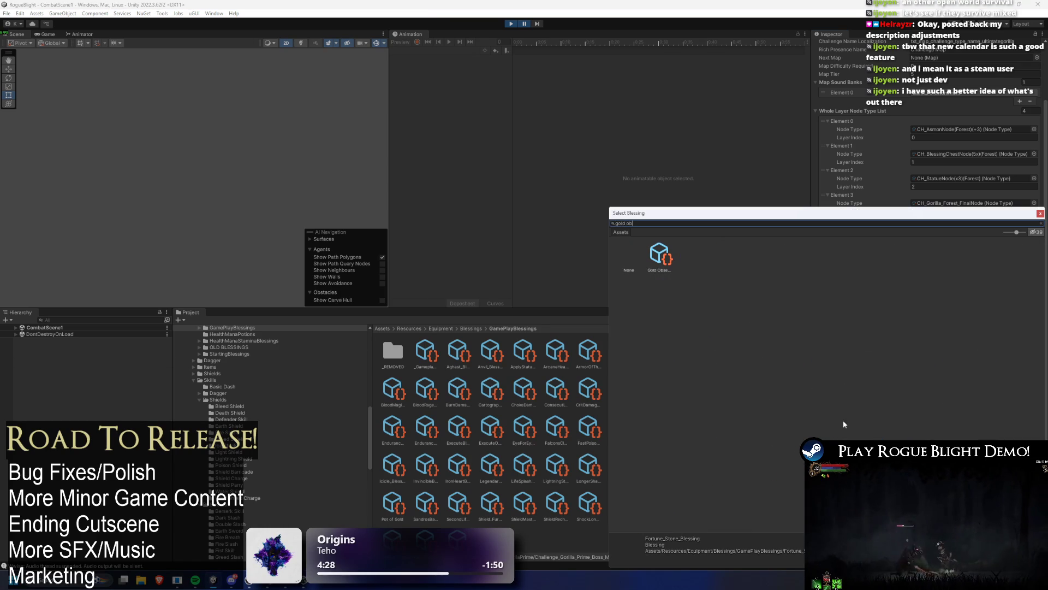
pyautogui.press('Return')
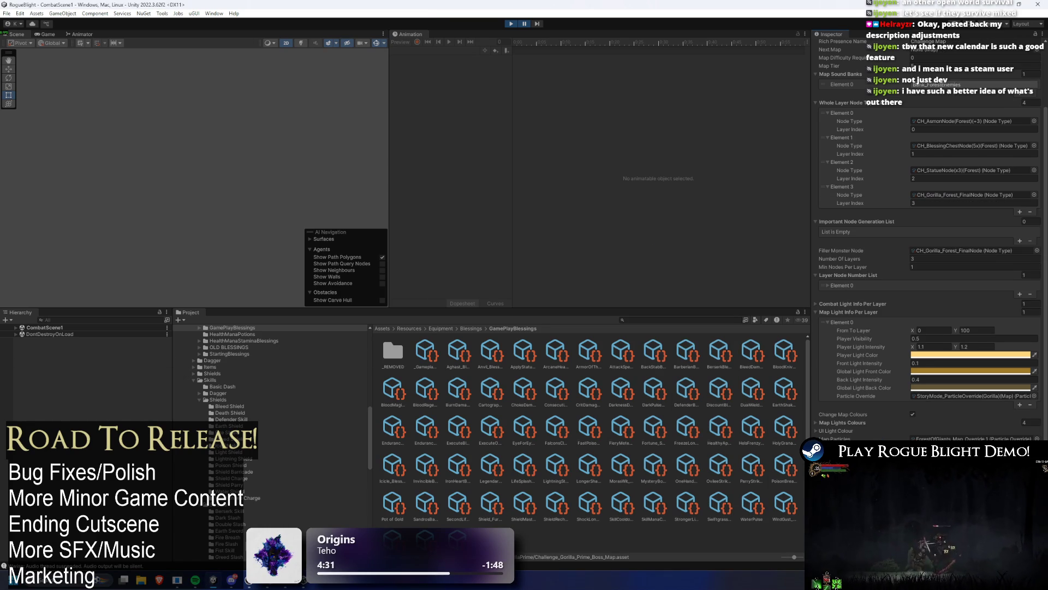
pyautogui.write('fungi ob')
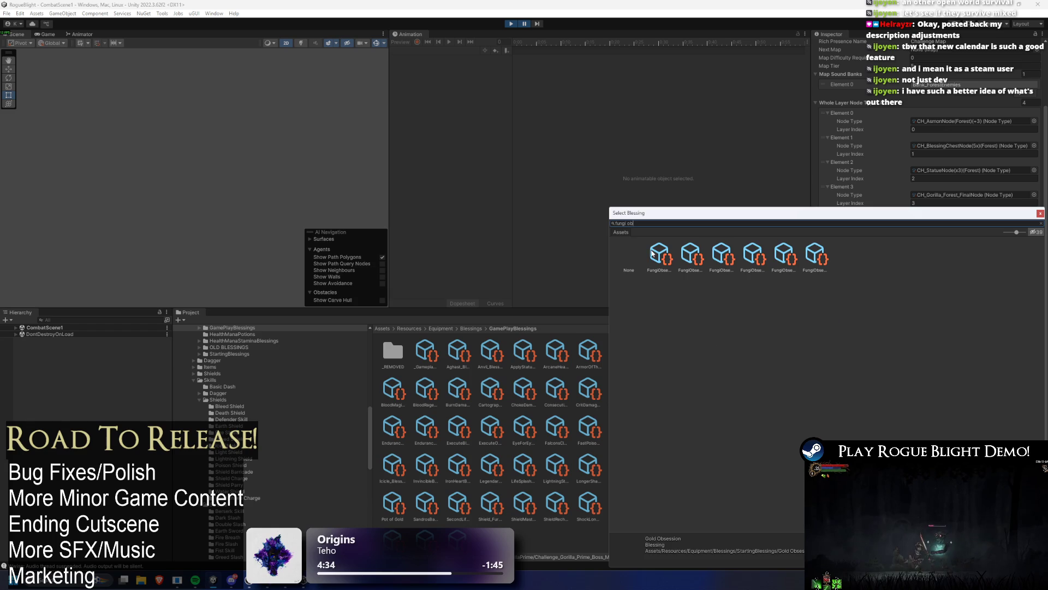
pyautogui.doubleClick(652, 253)
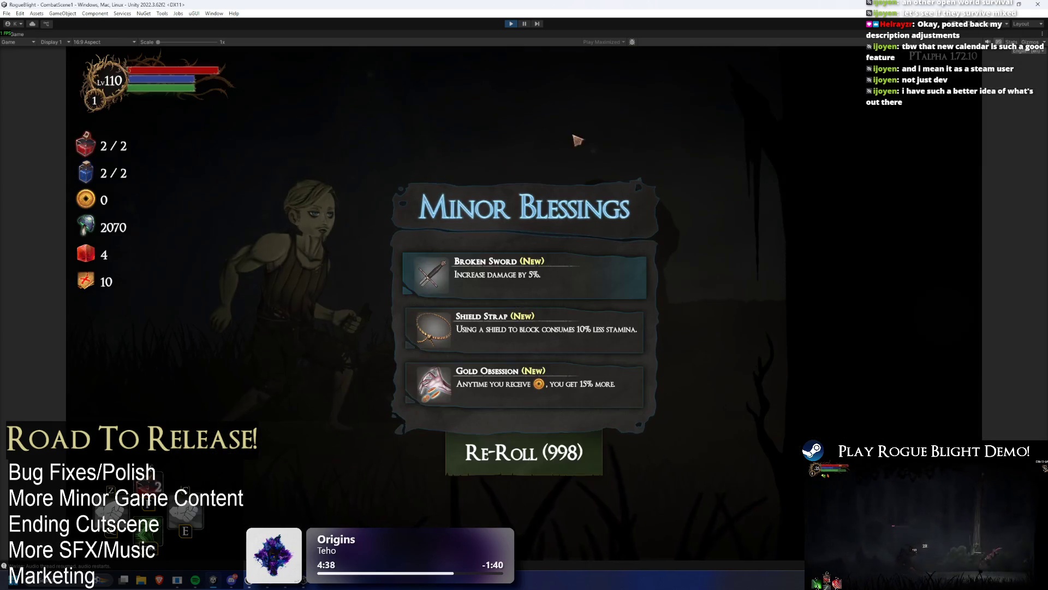
# Re-roll to 997 for Map Fragment, Blacksmith's Hammer and Lucky Coin, then pause.
pyautogui.click(565, 467)
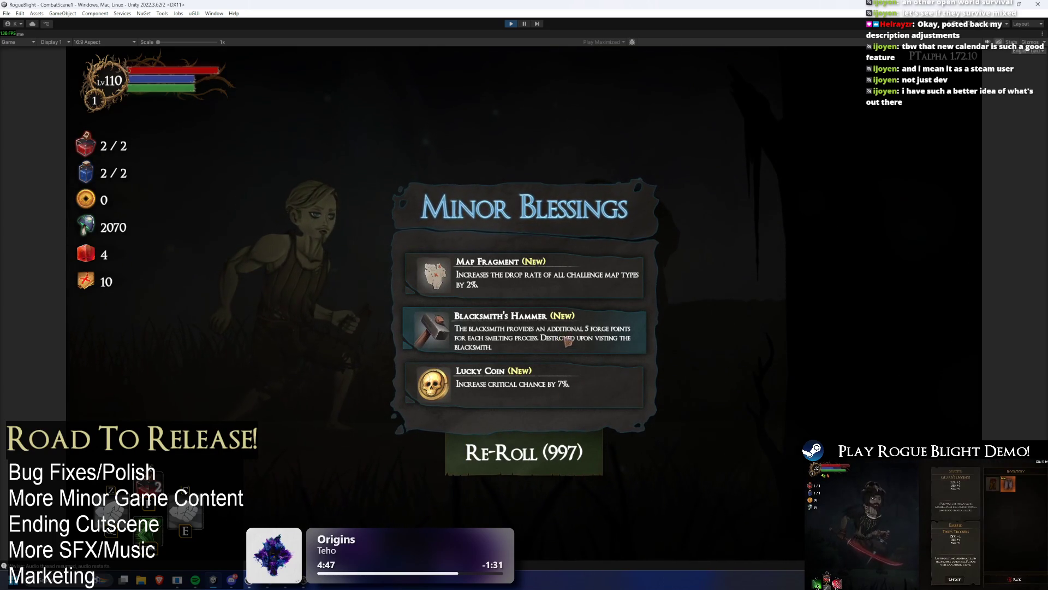
pyautogui.click(525, 24)
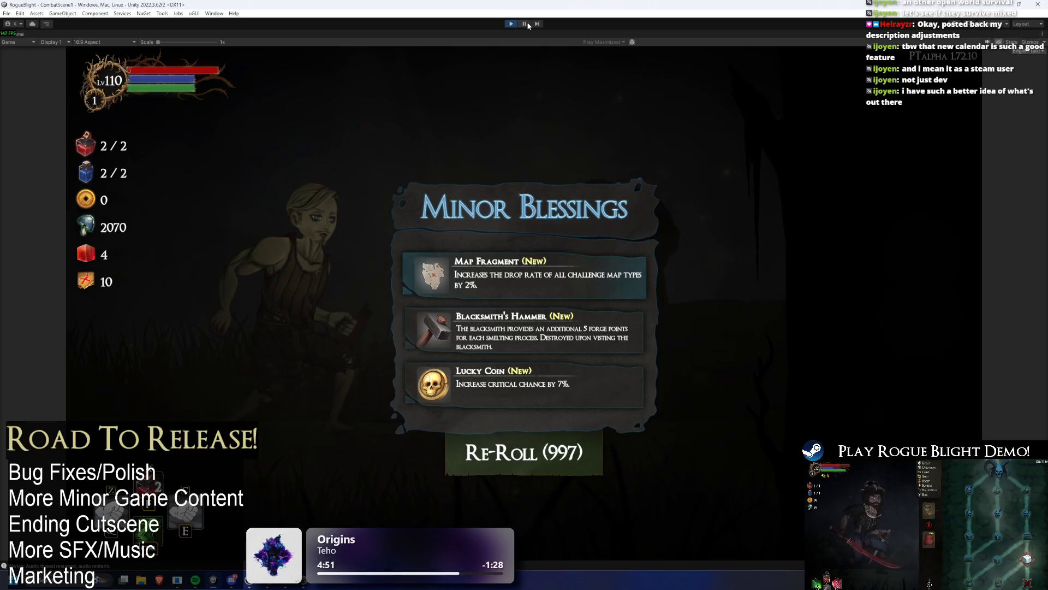
pyautogui.click(527, 24)
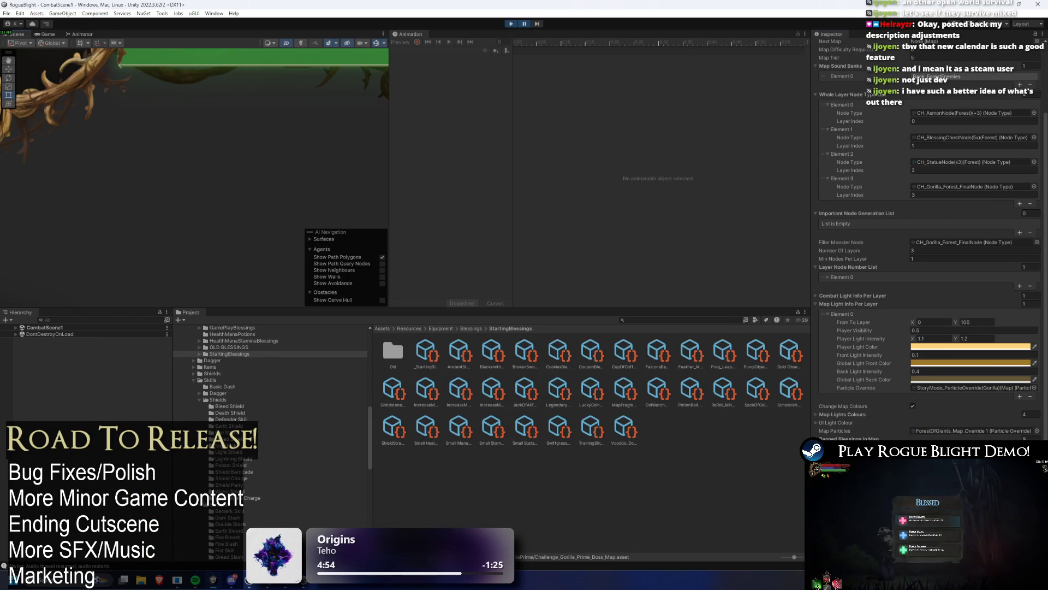
# Pick MapFragmentBlessing in the banned blessing field's object picker.
pyautogui.click(1037, 463)
pyautogui.write('map fro')
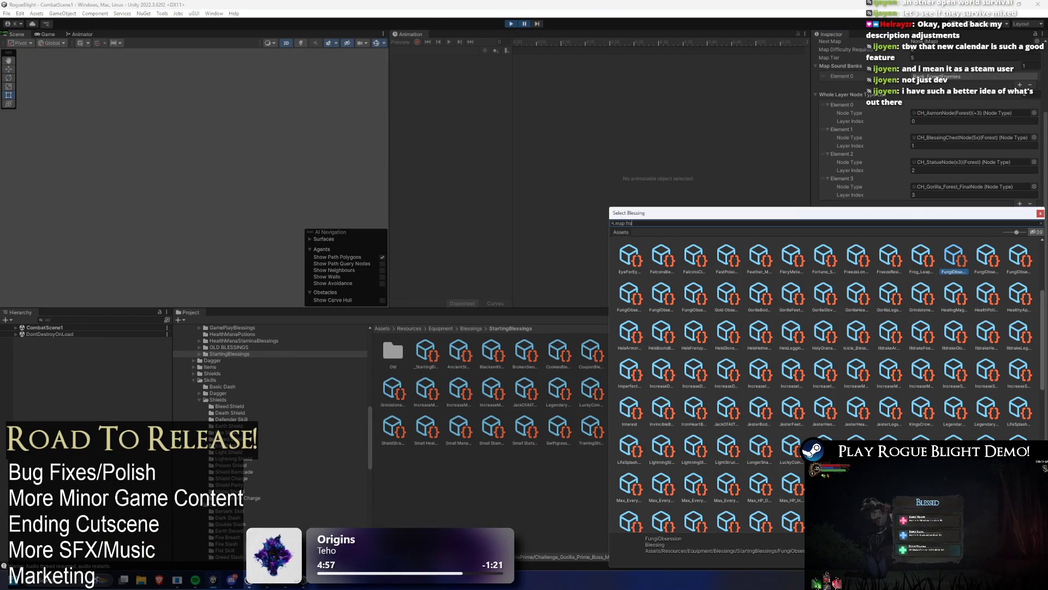
pyautogui.write('g')
pyautogui.doubleClick(660, 255)
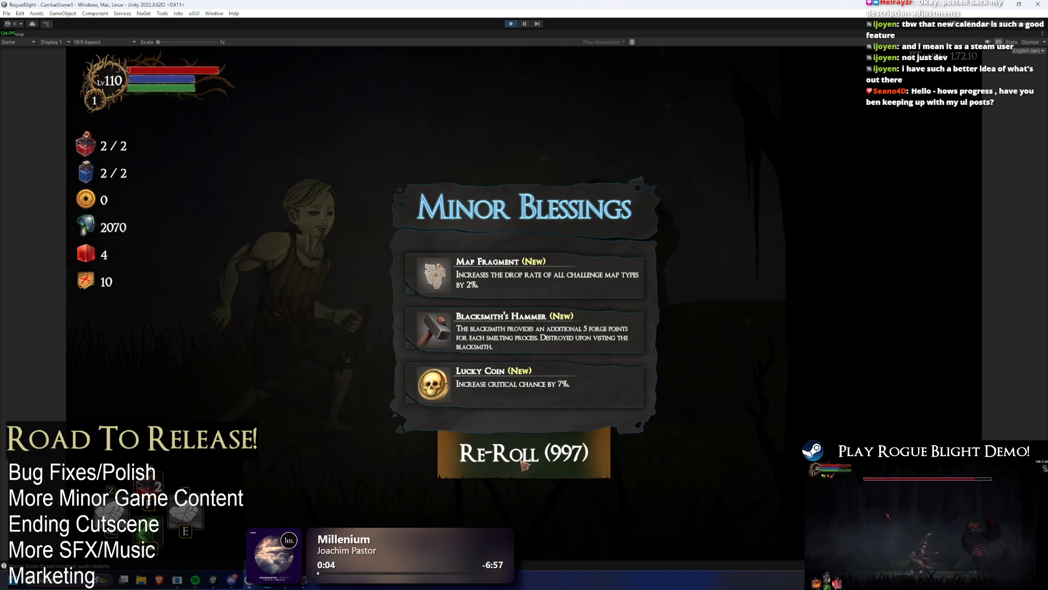
# Re-roll once, stop play, add Blacksmith's Hammer to the map's banned blessings, and replay.
pyautogui.click(523, 462)
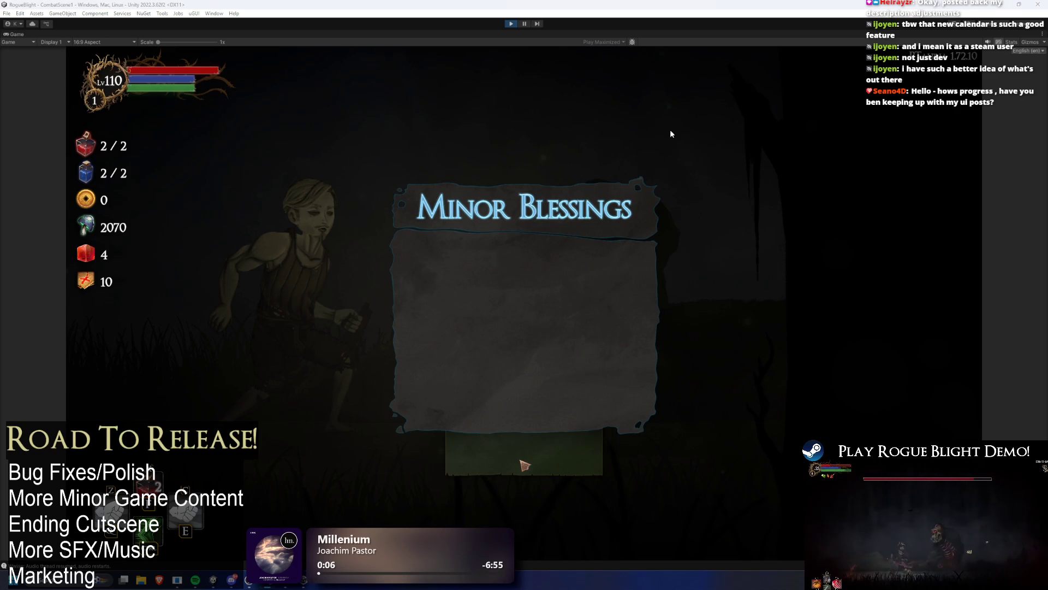
pyautogui.click(512, 24)
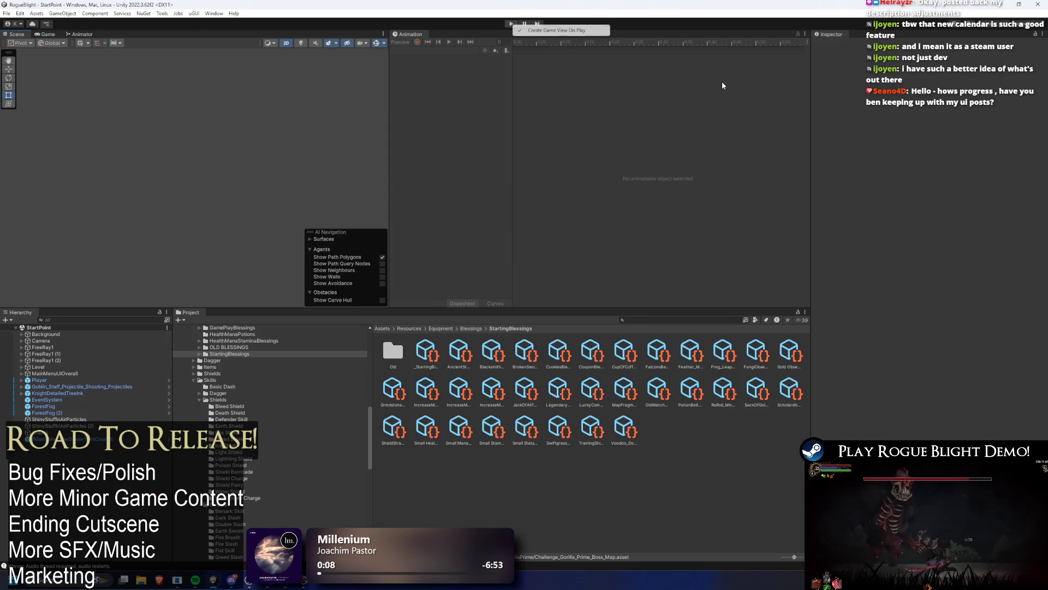
pyautogui.click(661, 320)
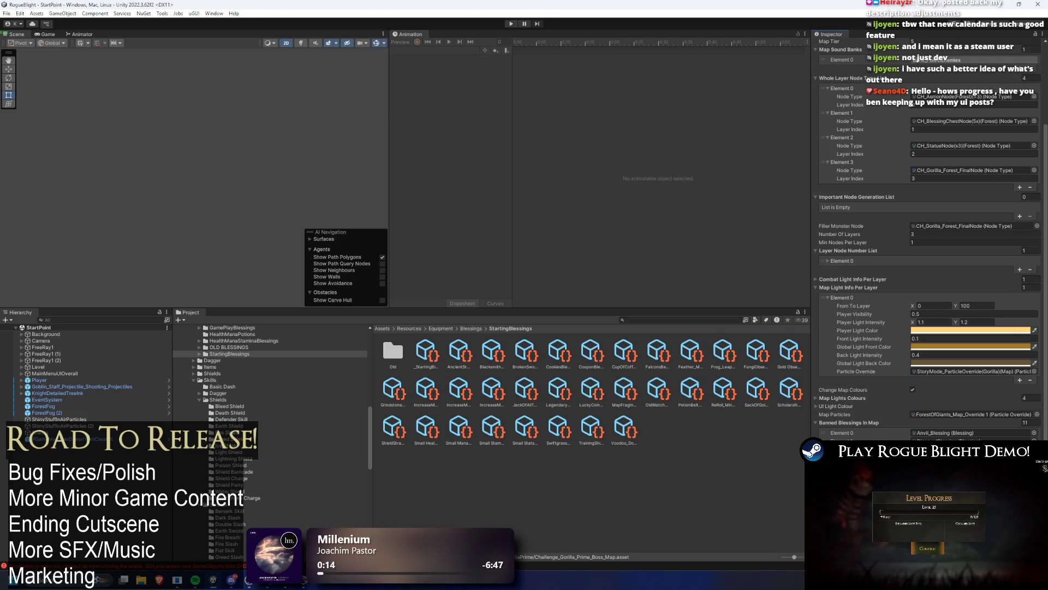
pyautogui.click(1034, 432)
pyautogui.write('blacksm')
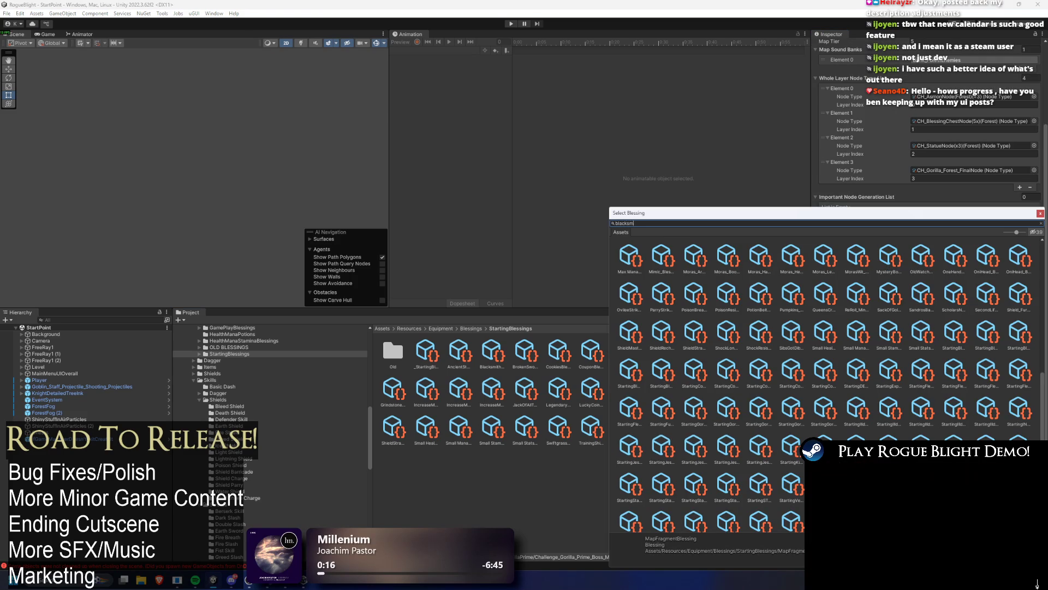
pyautogui.write('ith ha')
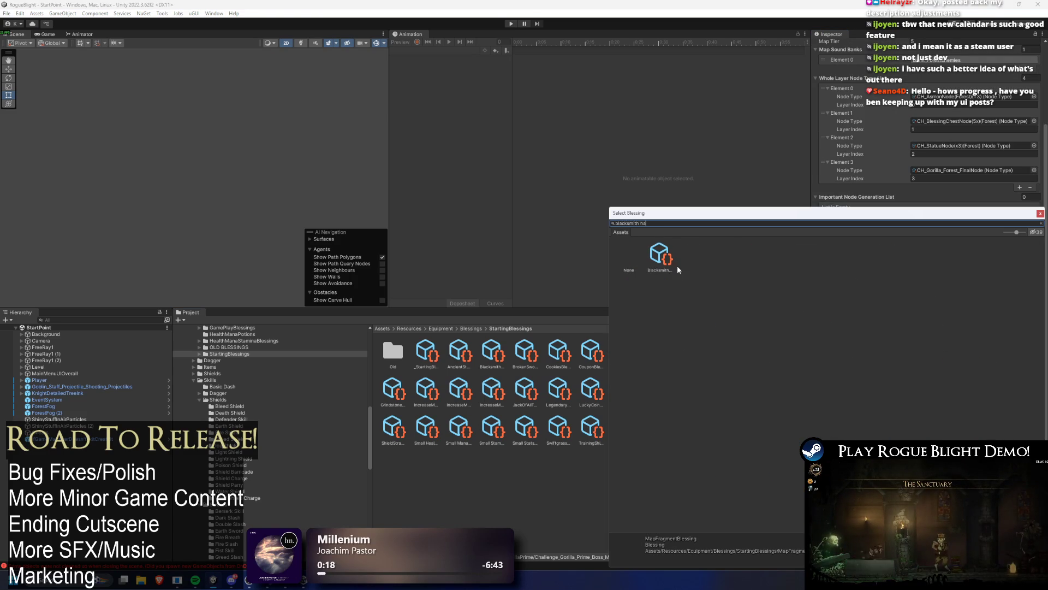
pyautogui.doubleClick(664, 252)
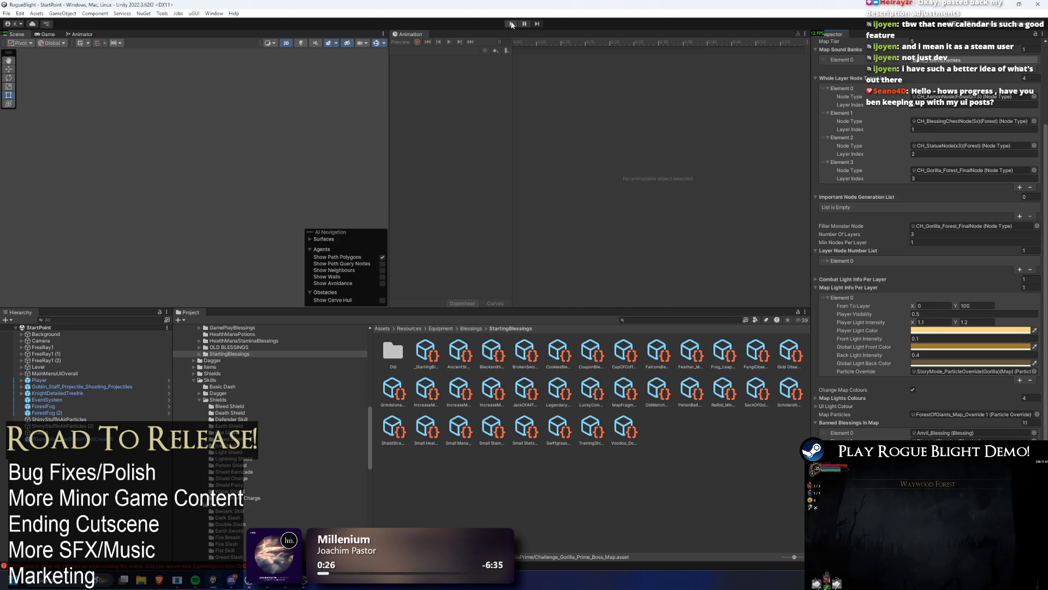
pyautogui.click(512, 24)
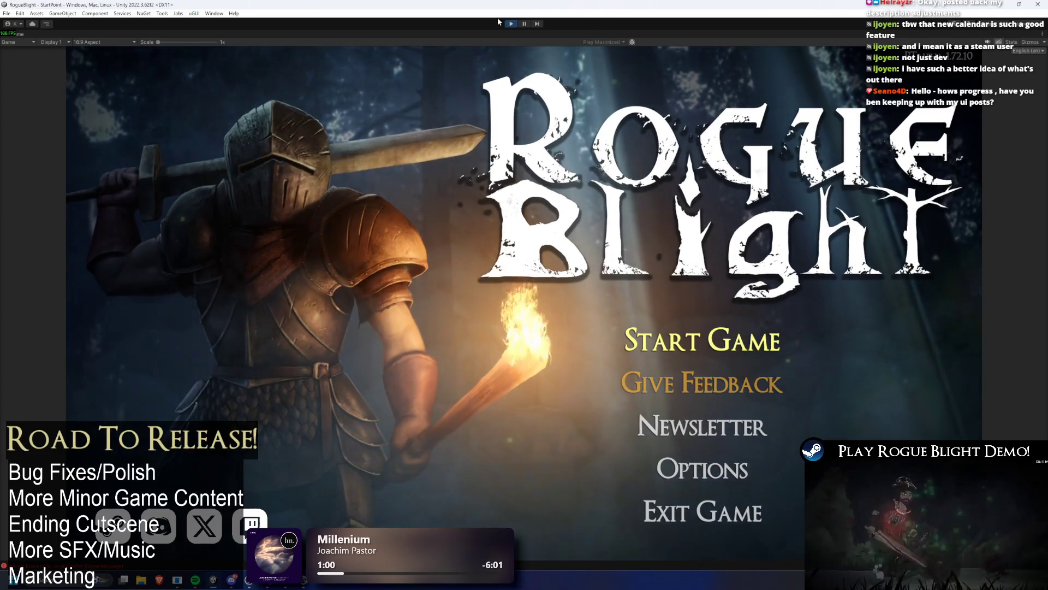
# Stop play mode and launch Google Chrome from the Windows search.
pyautogui.click(515, 25)
pyautogui.press('super')
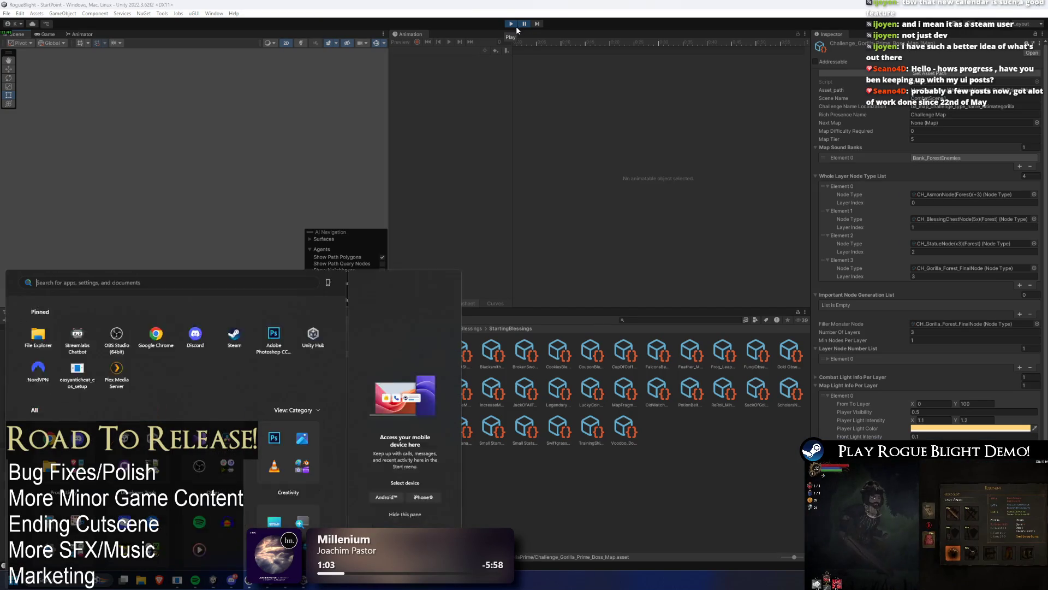
pyautogui.write('chrome')
pyautogui.press('Return')
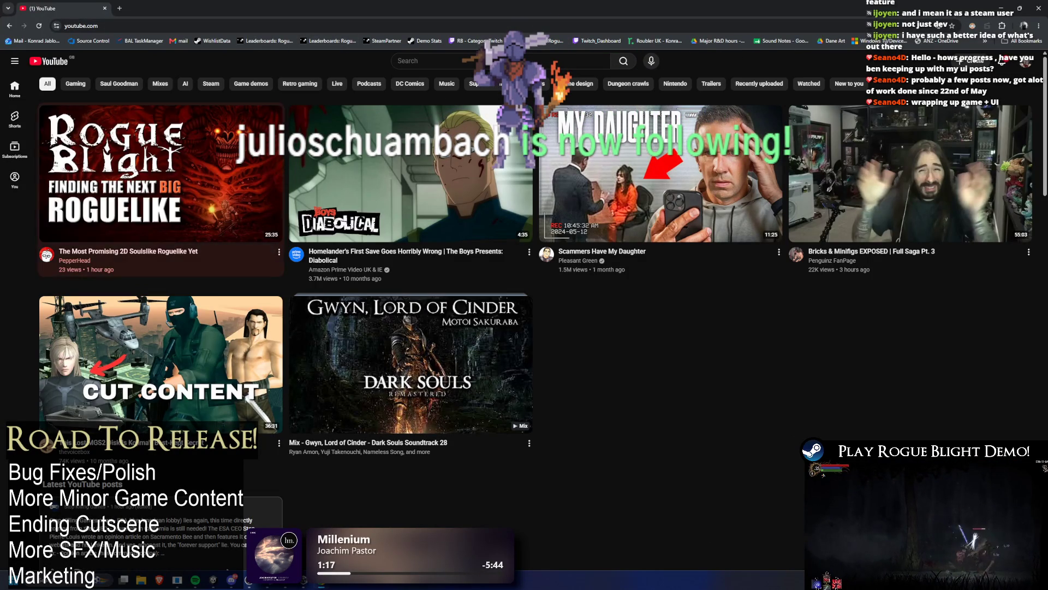
# Open the Rogue Blight video and skip ahead in it.
pyautogui.moveTo(315, 301)
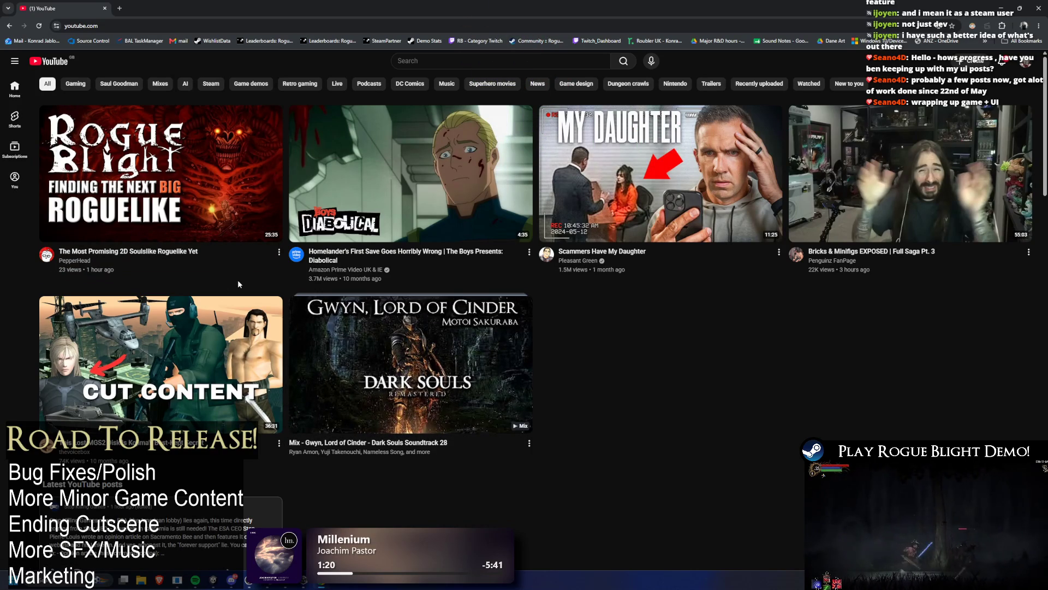
pyautogui.click(230, 174)
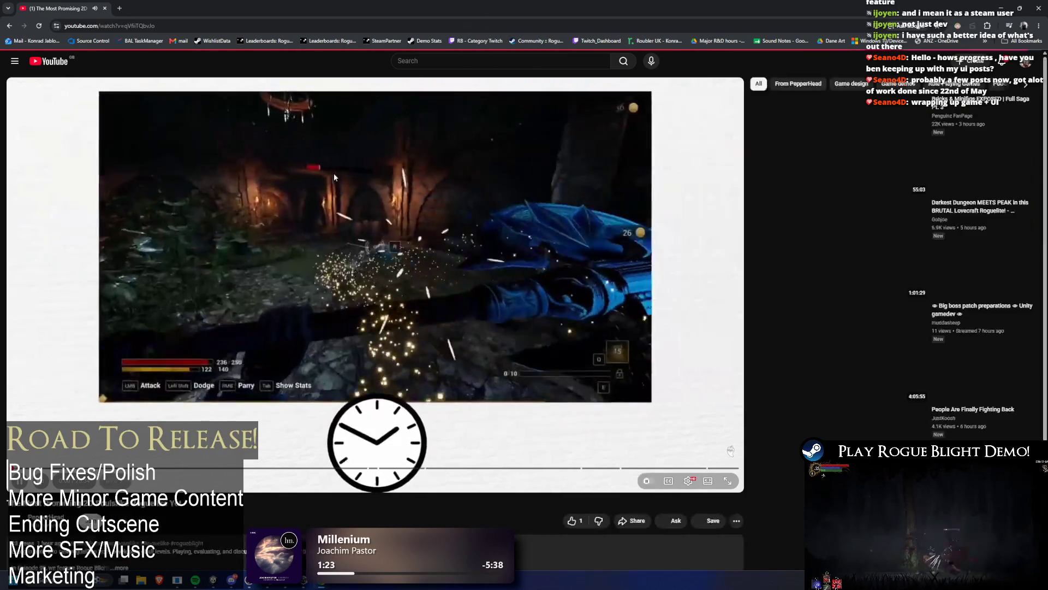
pyautogui.click(341, 178)
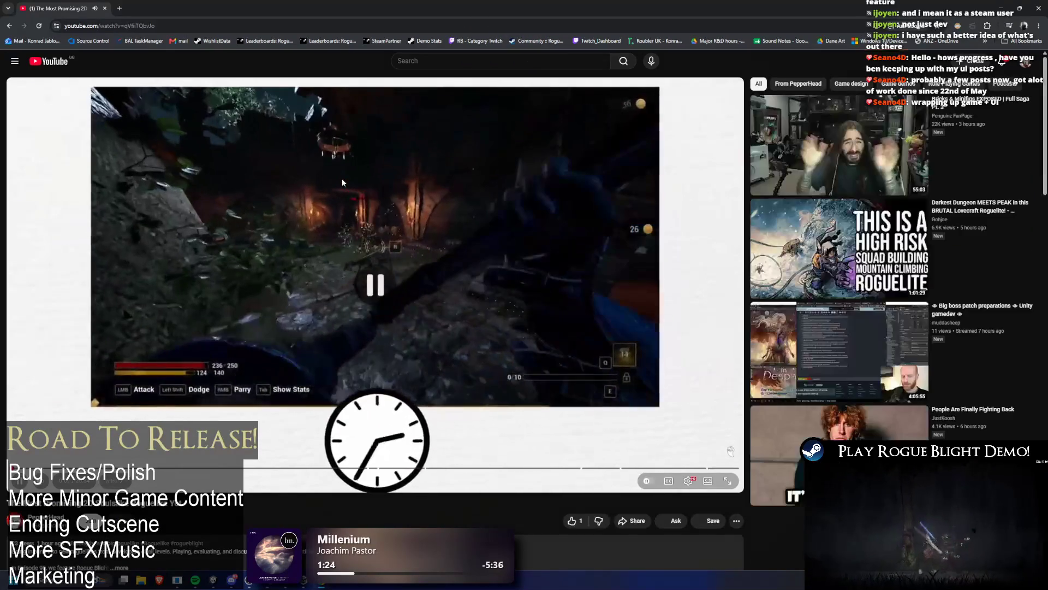
# Scroll down to the video info and like it, raising the count to 2.
pyautogui.click(164, 26)
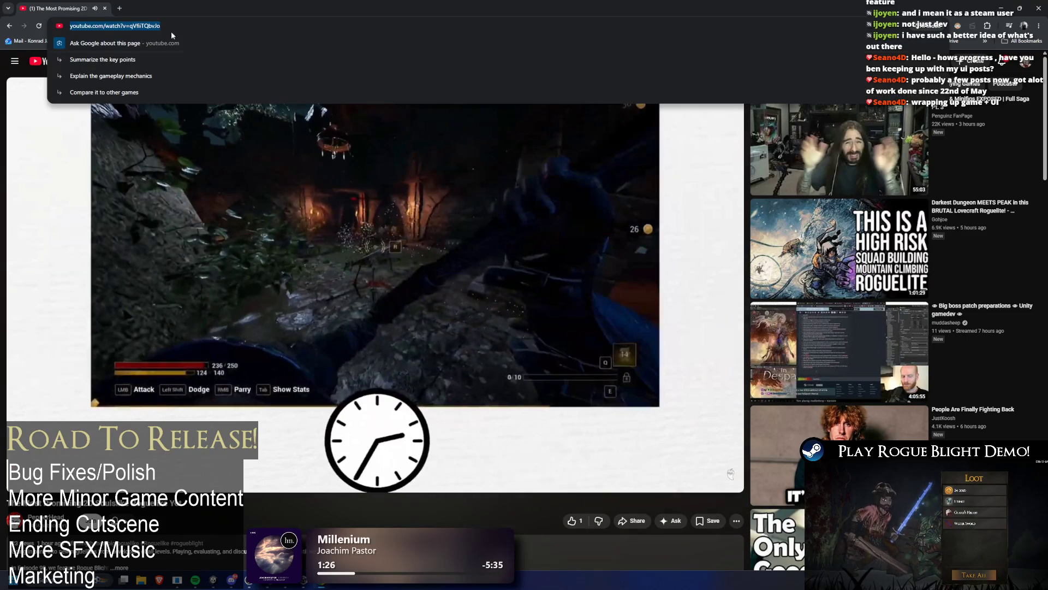
pyautogui.click(7, 517)
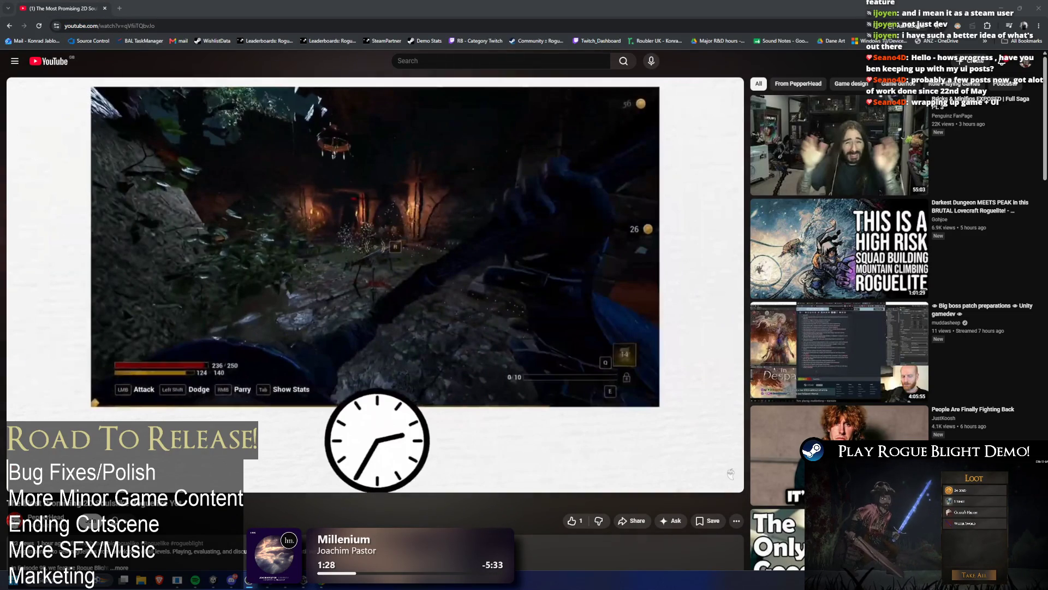
pyautogui.scroll(-2, 570, 407)
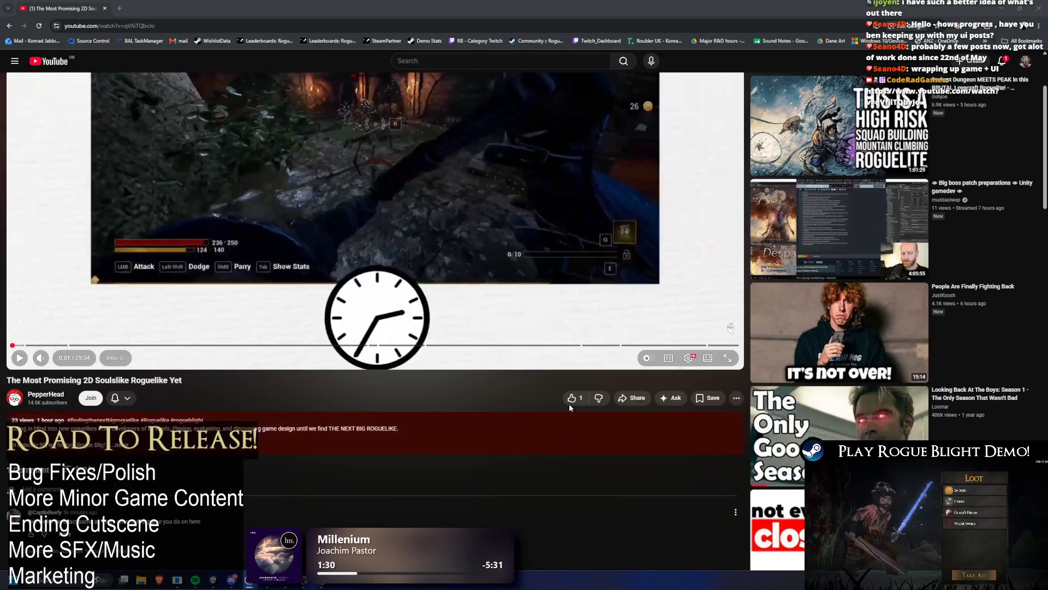
pyautogui.click(572, 398)
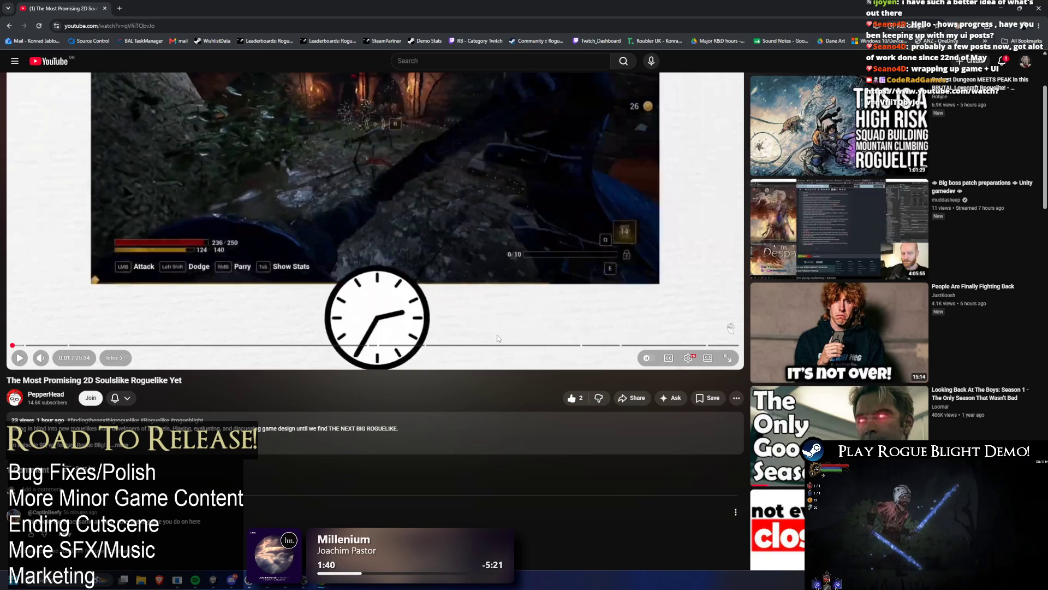
# Post a comment under the video thanking the creator for covering the game.
pyautogui.scroll(1, 27, 537)
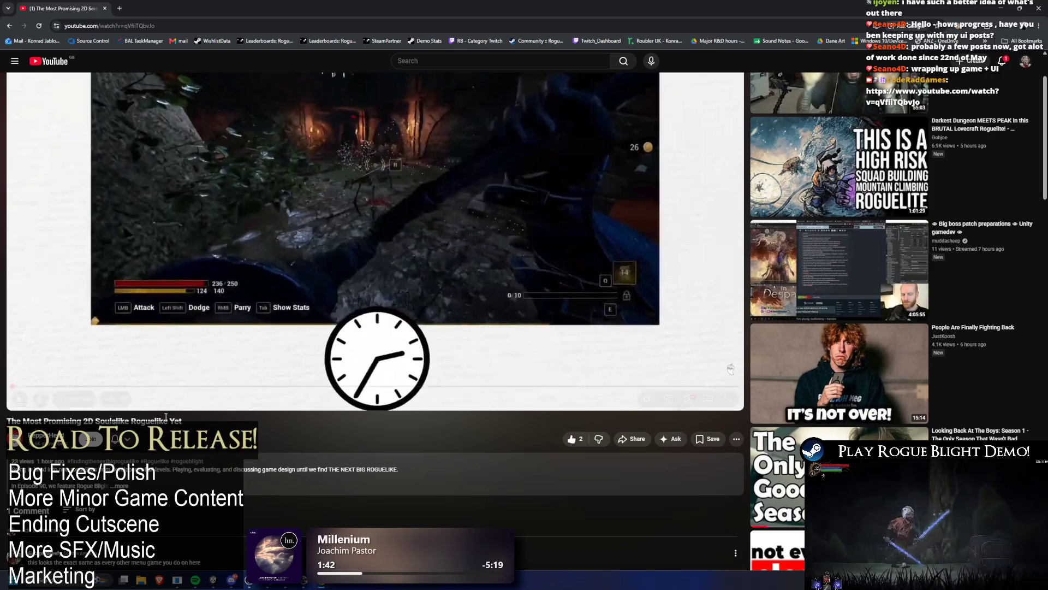
pyautogui.click(27, 537)
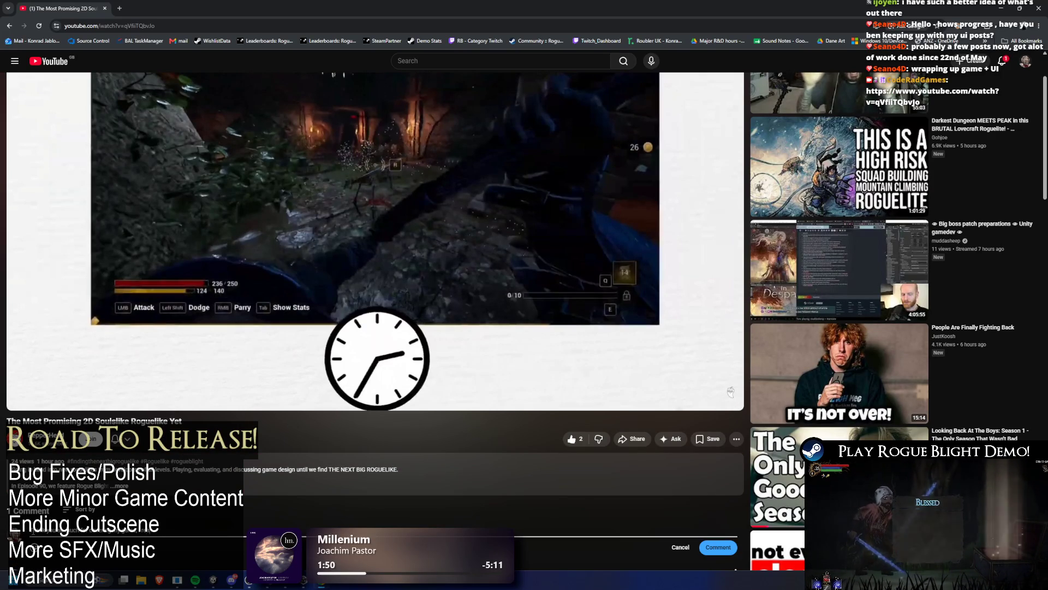
pyautogui.write('ate it')
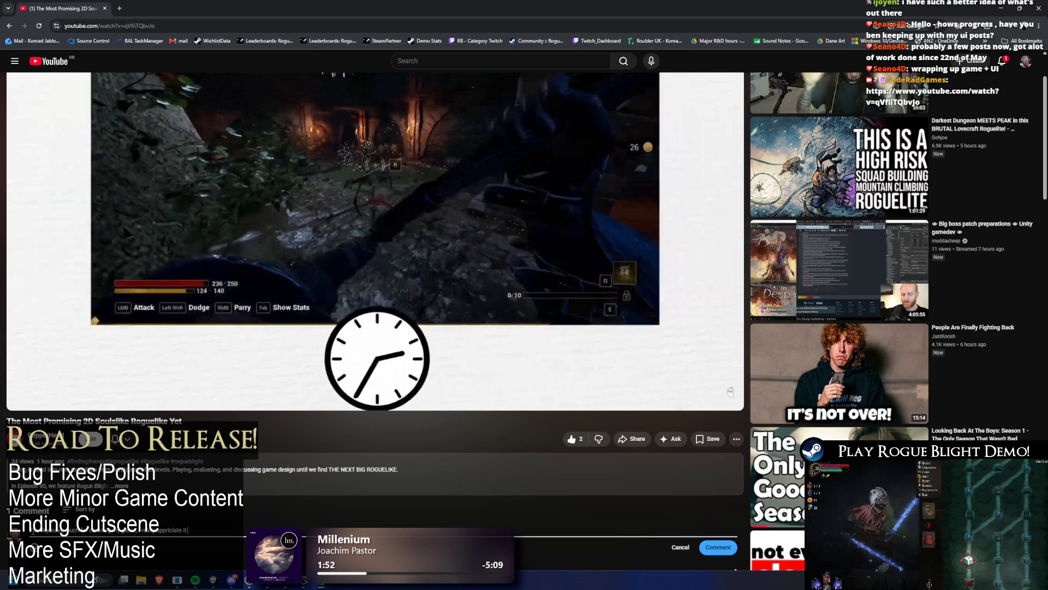
pyautogui.click(718, 547)
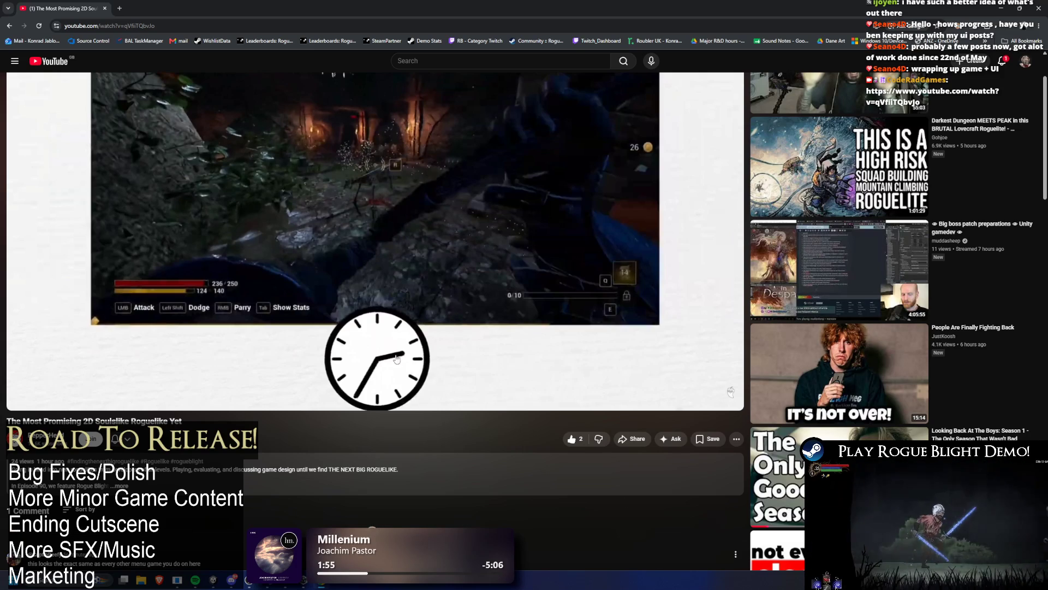
# Leave YouTube and switch back to the Unity Editor.
pyautogui.click(143, 27)
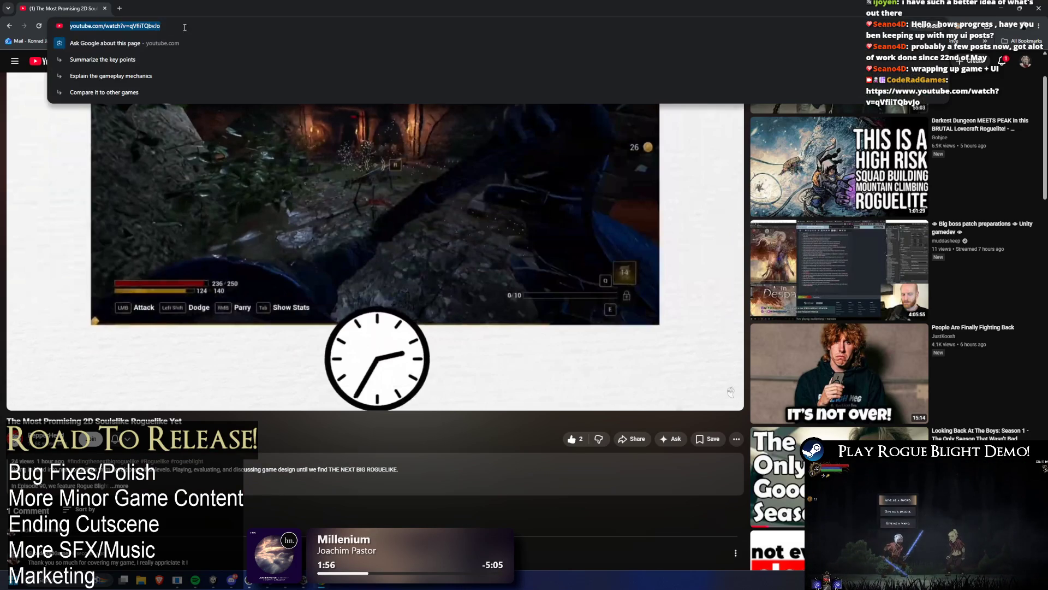
pyautogui.click(237, 582)
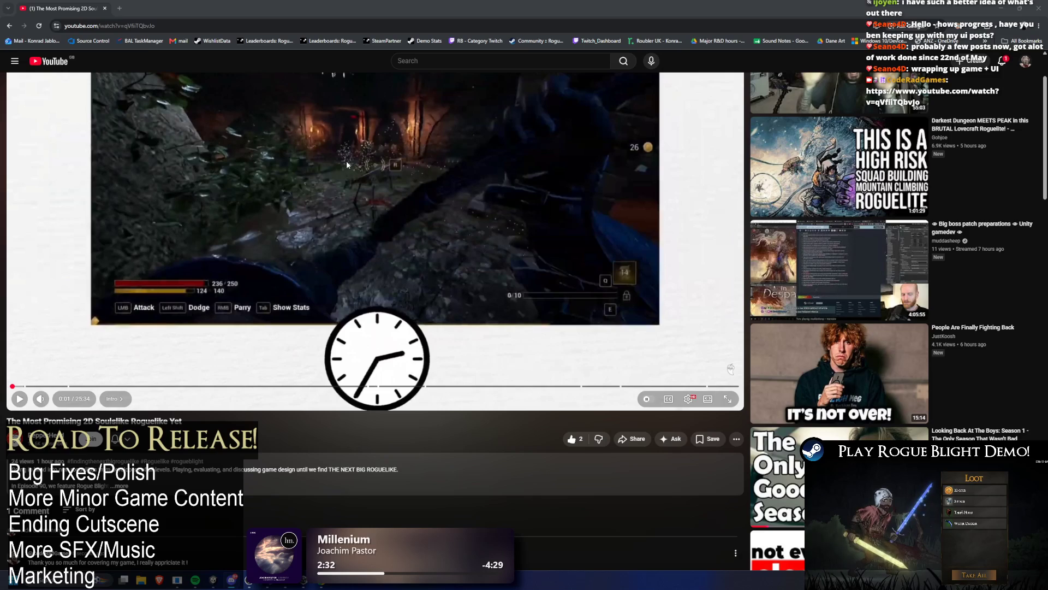
pyautogui.hotkey('alt', 'Tab')
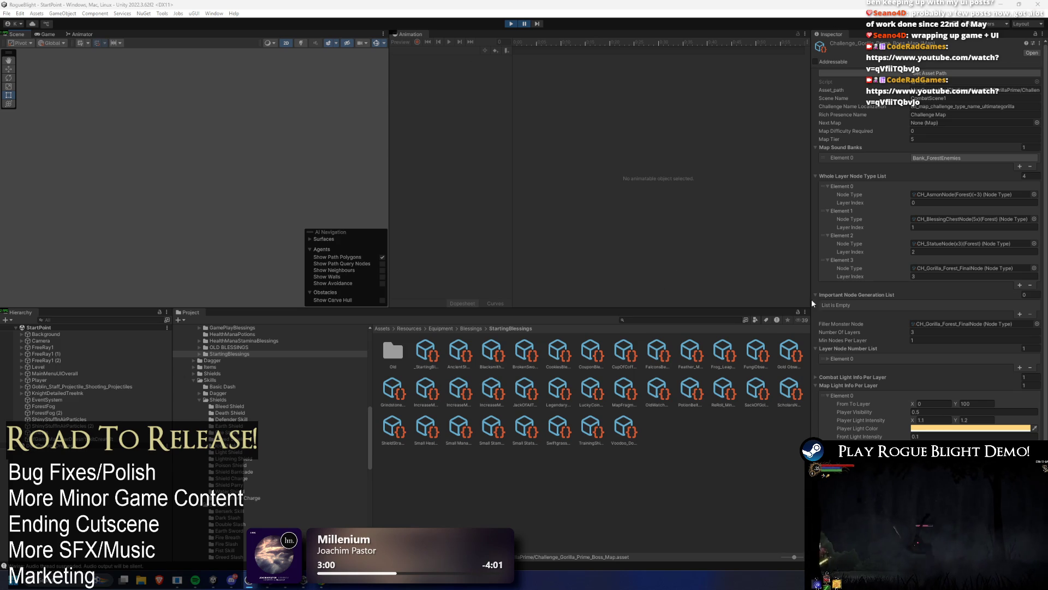
# Scroll the Inspector to the 11 Banned Blessings In Map entries and stop play mode.
pyautogui.scroll(-3, 928, 314)
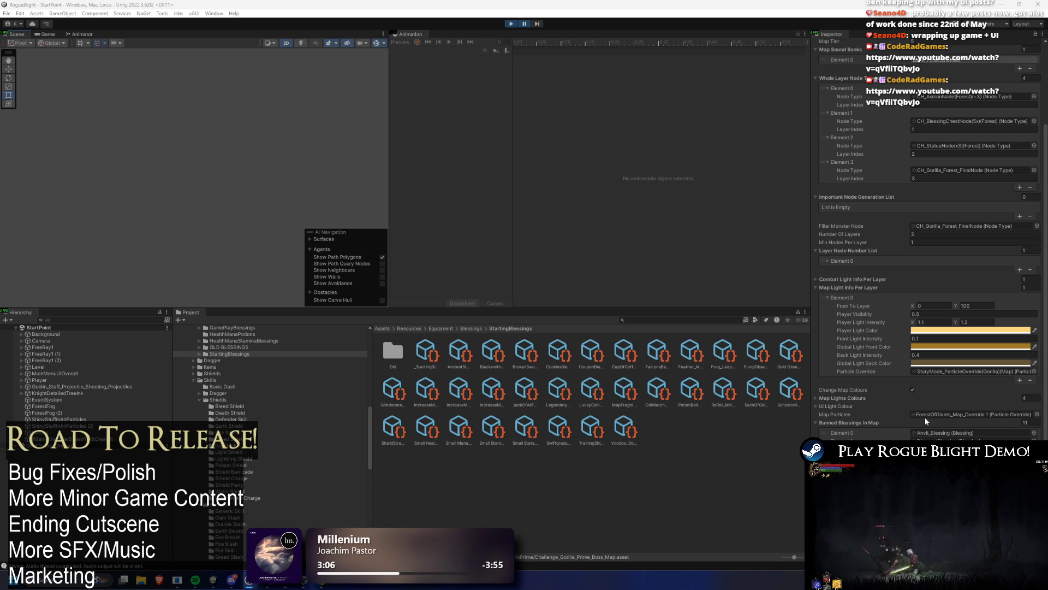
pyautogui.click(511, 24)
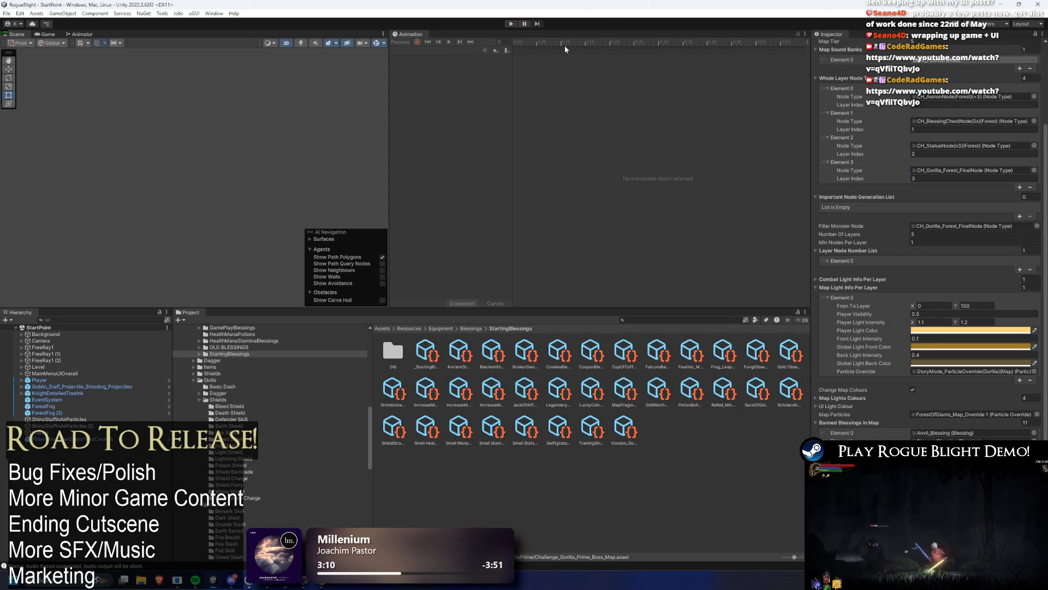
# Start a playtest of the Gorilla Extreme challenge with the Wooden Sword as starting weapon.
pyautogui.click(512, 24)
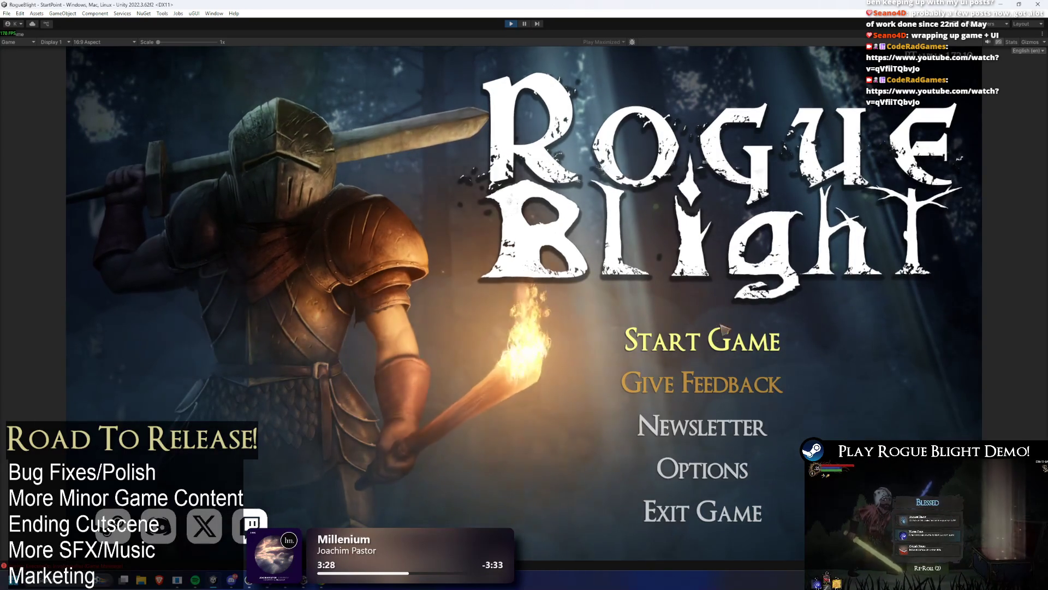
pyautogui.click(702, 340)
pyautogui.click(735, 358)
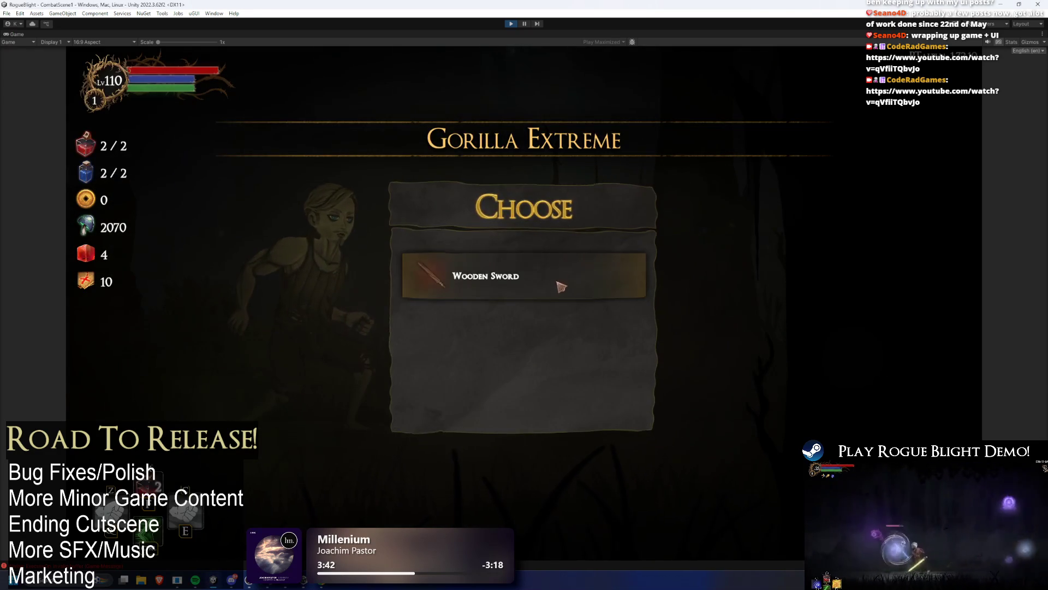
pyautogui.click(562, 286)
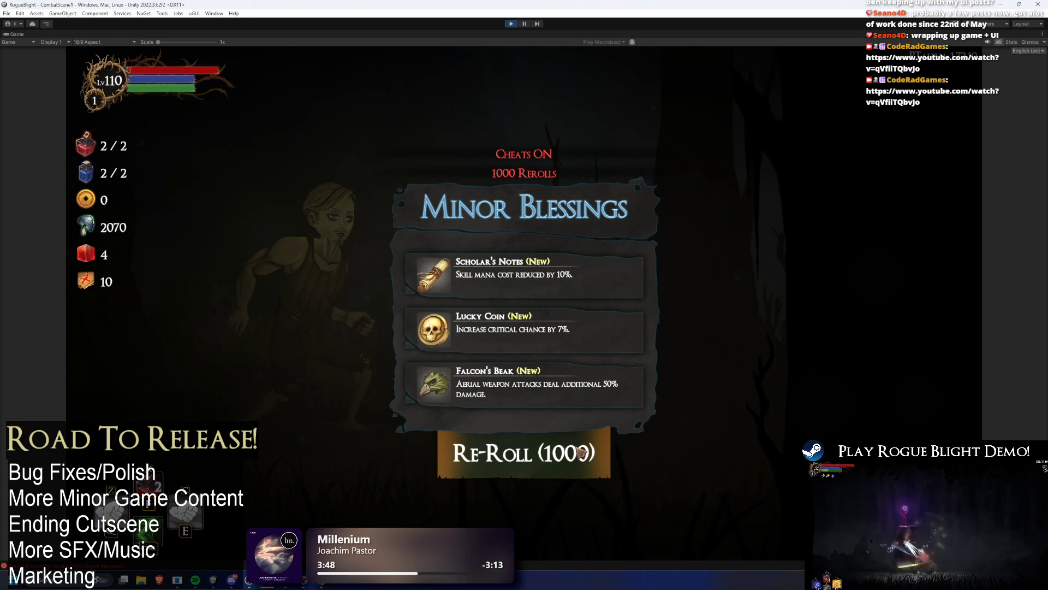
# Reroll the Minor Blessings to Shield Strap, Voodoo Doll and Legendary Shard, leaving 997 rerolls.
pyautogui.click(581, 452)
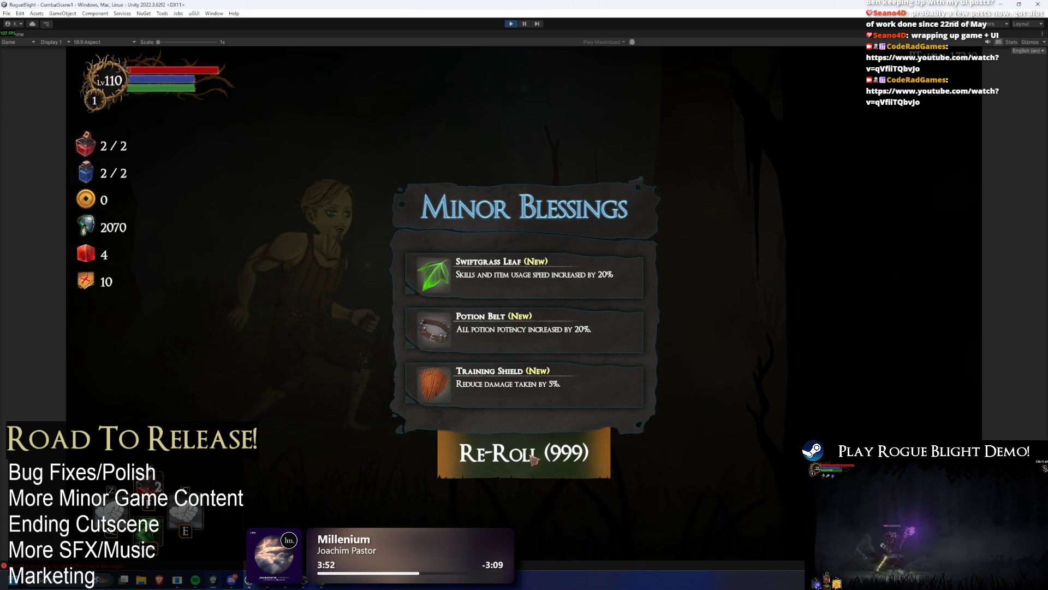
pyautogui.click(553, 456)
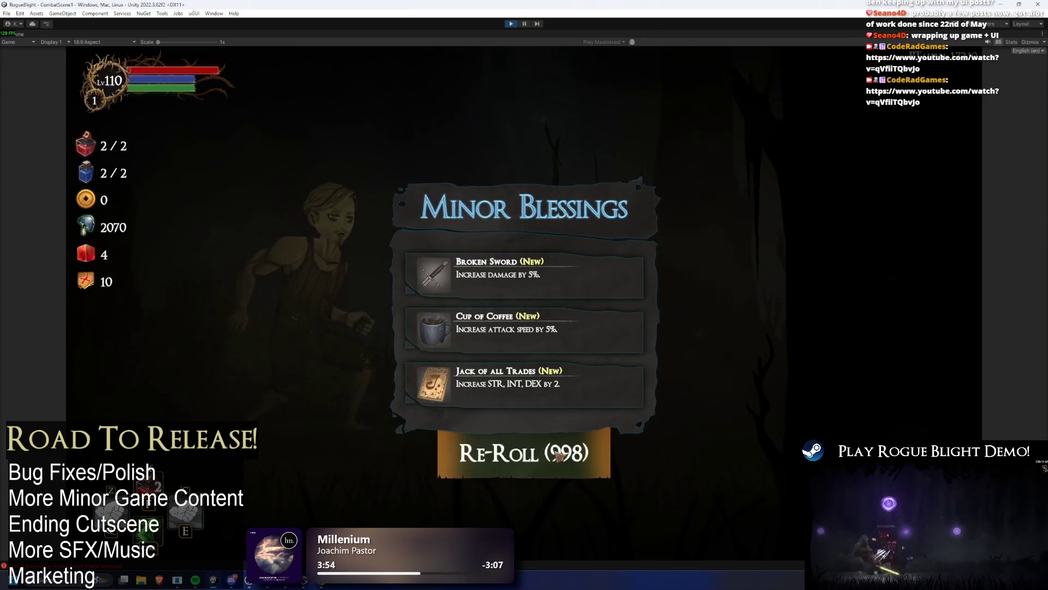
pyautogui.click(560, 457)
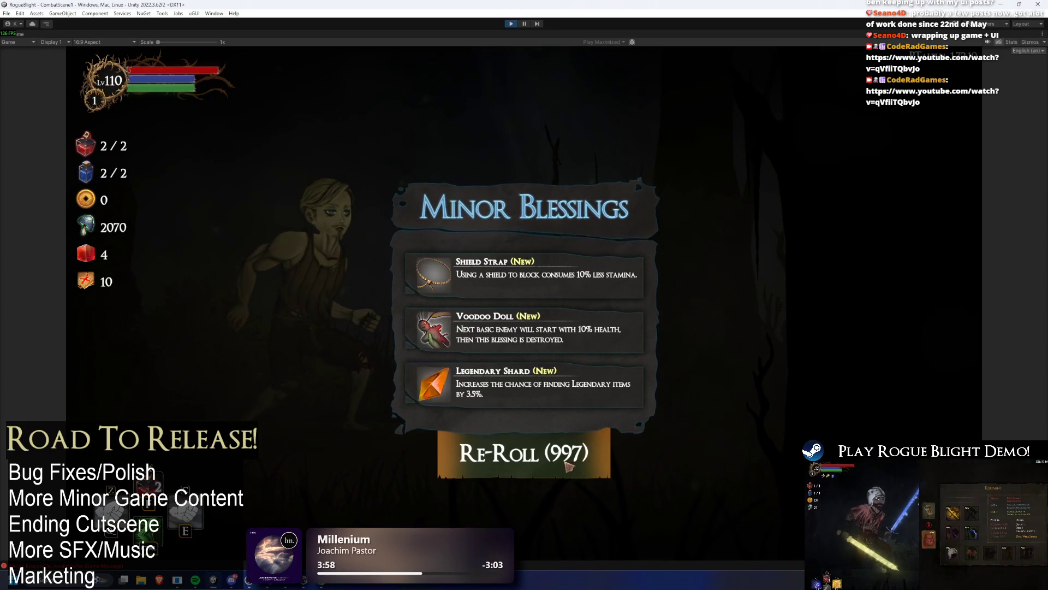
# While paused, add the Legendary blessings, including LegendaryGemBlessing, to Banned Blessings In Map, then resume.
pyautogui.click(524, 24)
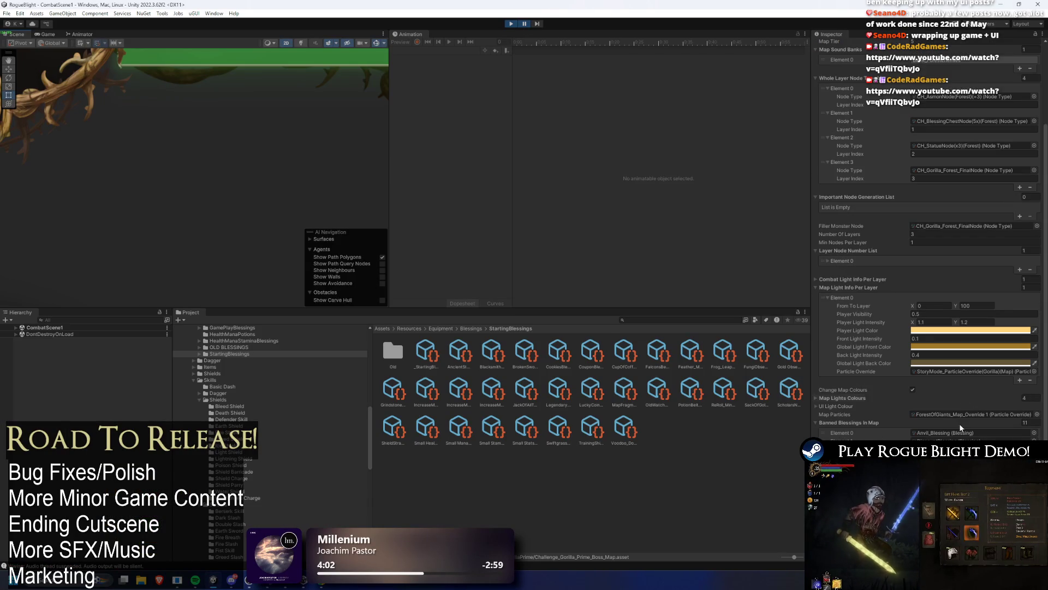
pyautogui.click(959, 423)
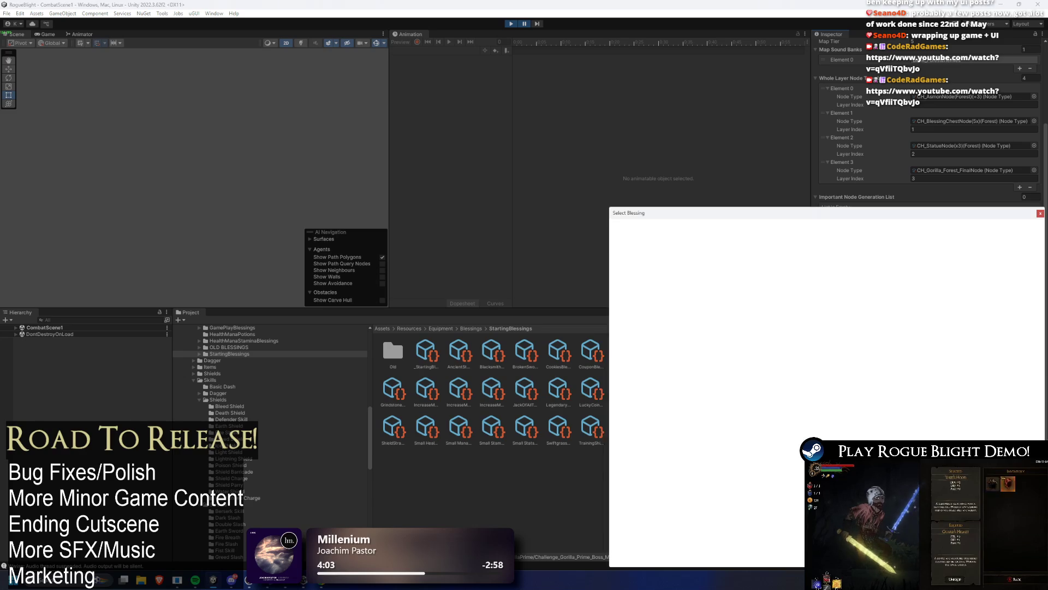
pyautogui.write('legendary')
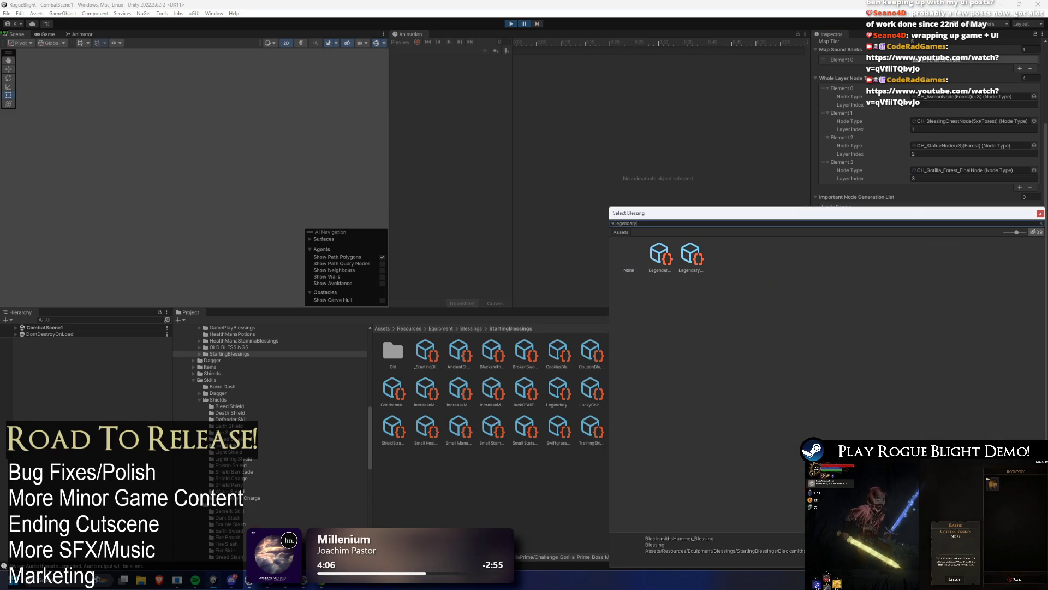
pyautogui.doubleClick(670, 262)
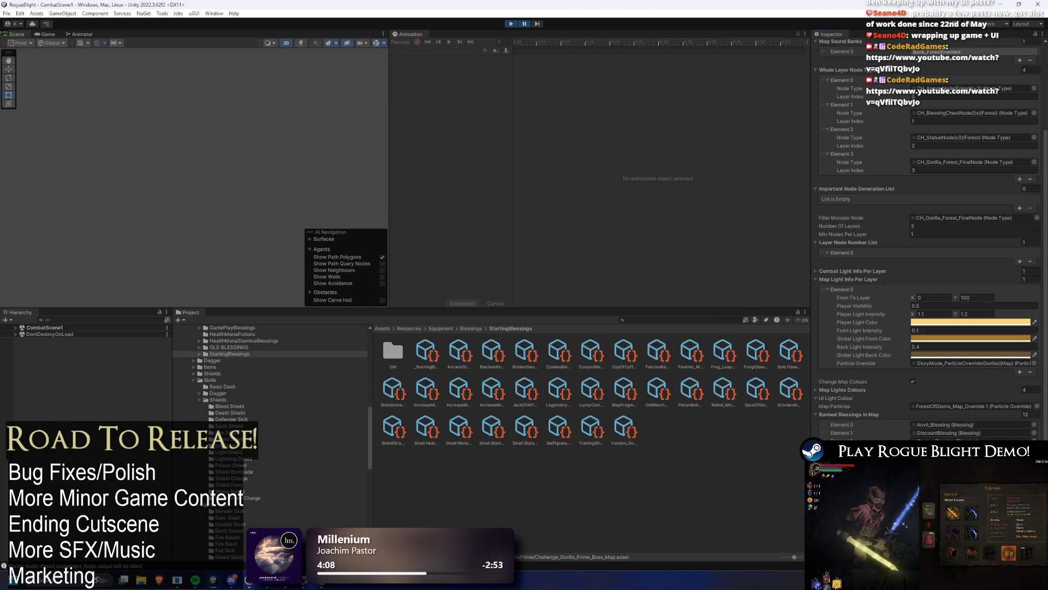
pyautogui.click(1034, 440)
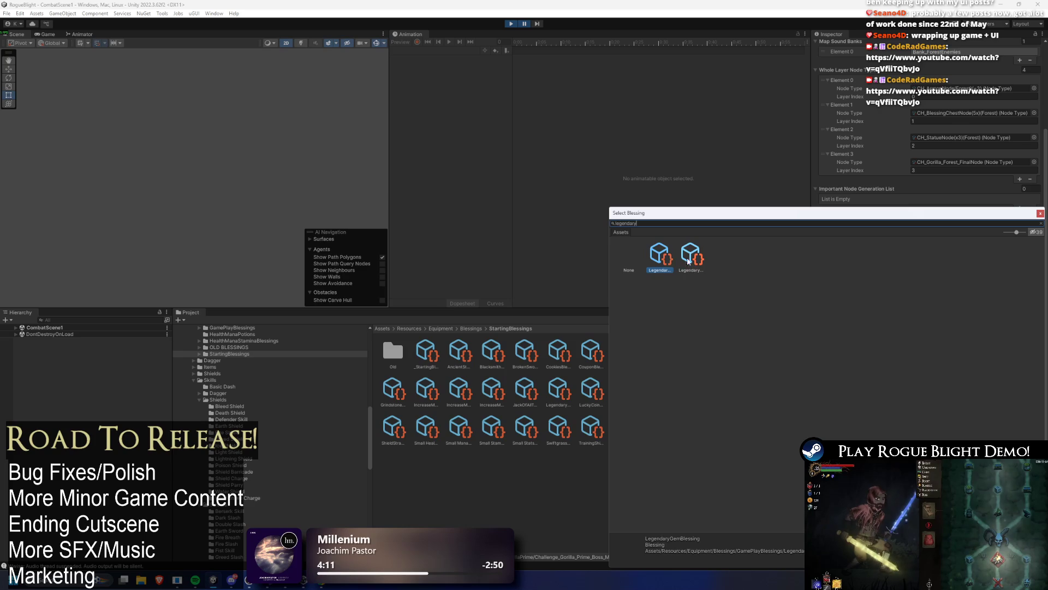
pyautogui.doubleClick(689, 262)
pyautogui.click(524, 24)
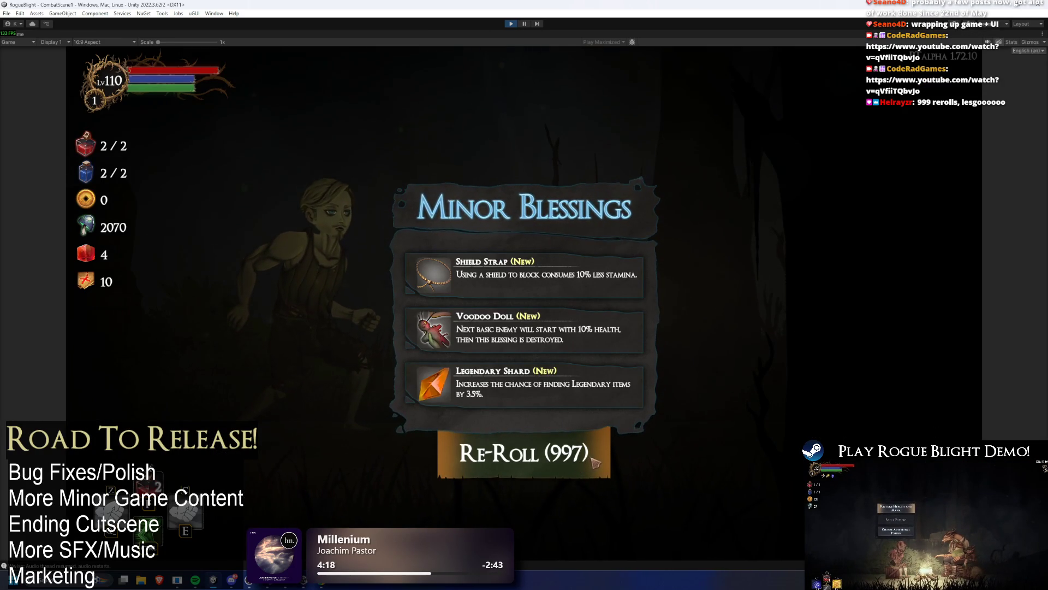
# Reroll the Minor Blessings four more times down to 993, then dismiss the offer and open the pause menu.
pyautogui.click(595, 463)
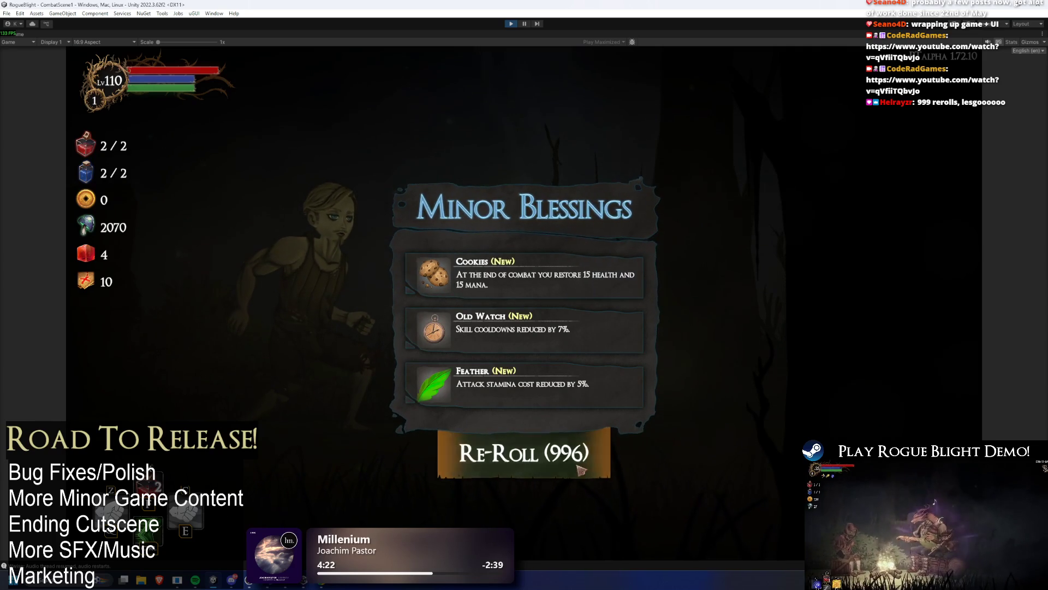
pyautogui.click(577, 466)
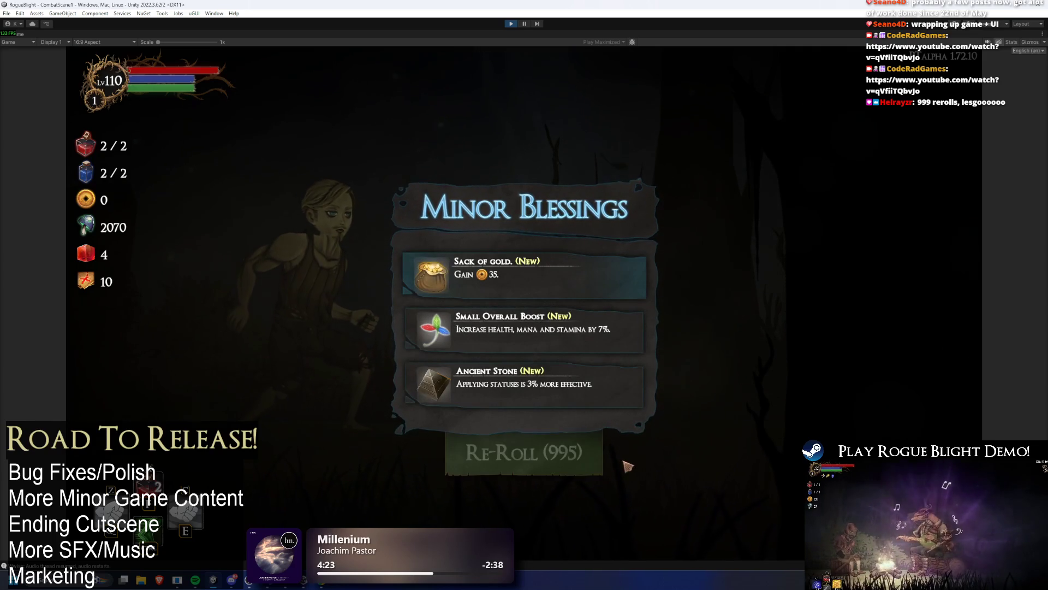
pyautogui.click(487, 464)
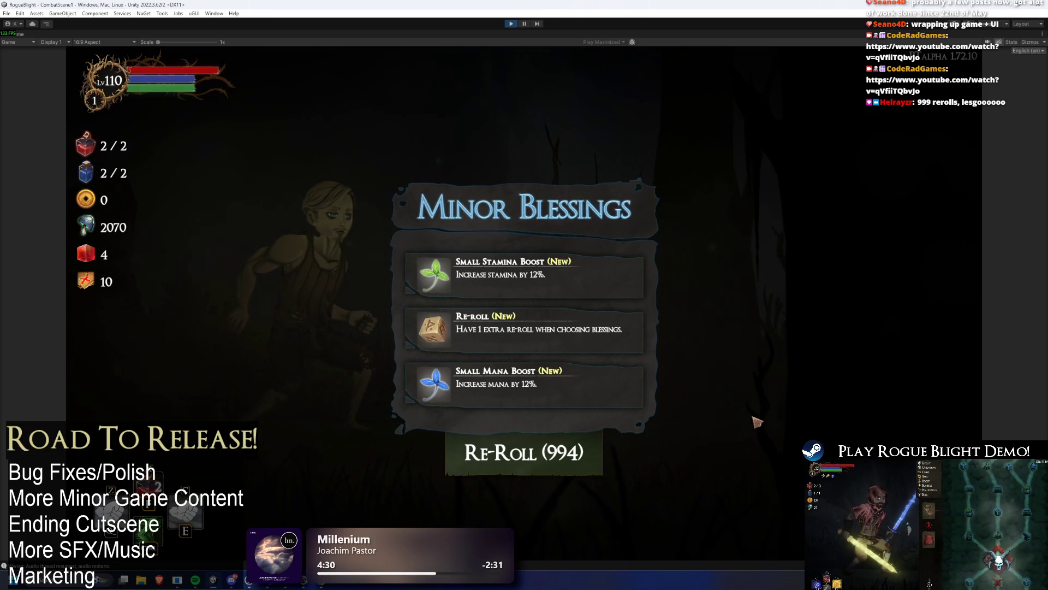
pyautogui.click(577, 435)
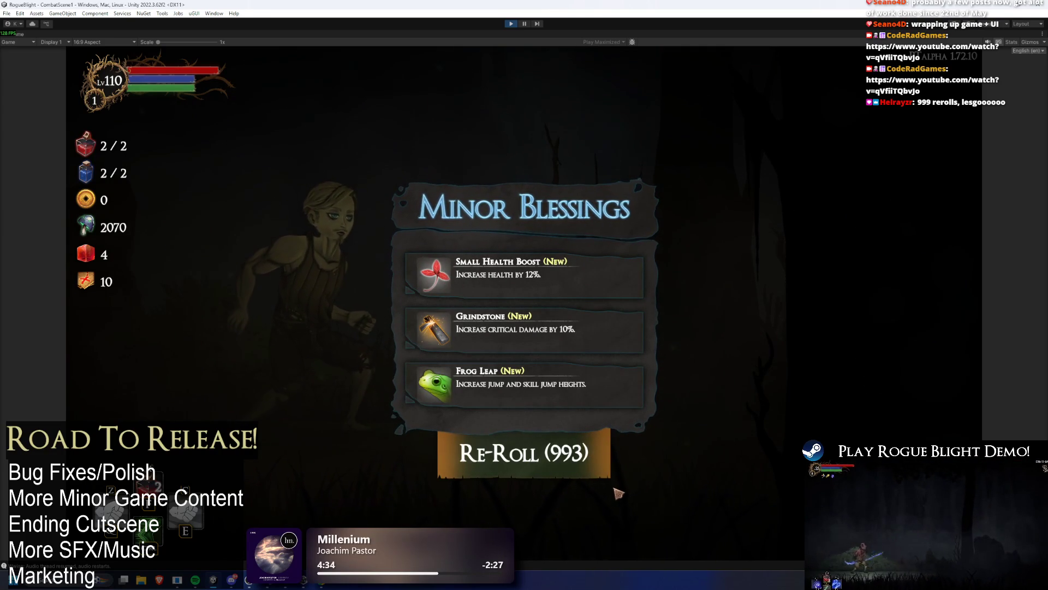
pyautogui.click(516, 458)
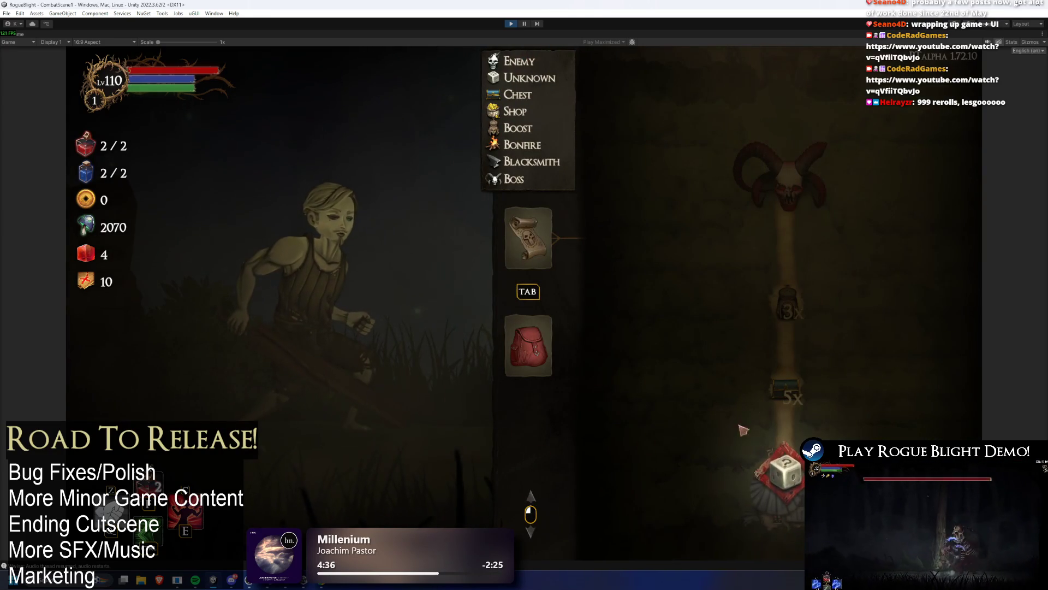
pyautogui.press('Escape')
# Leave the run, walk through the camp, then pause and stop the playtest.
pyautogui.click(565, 322)
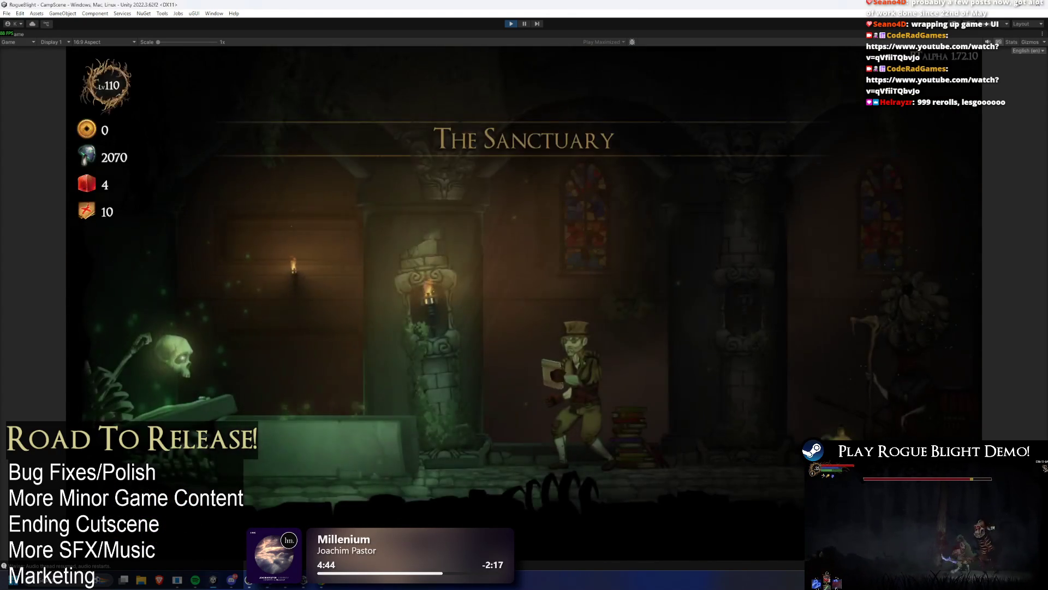
pyautogui.press('a')
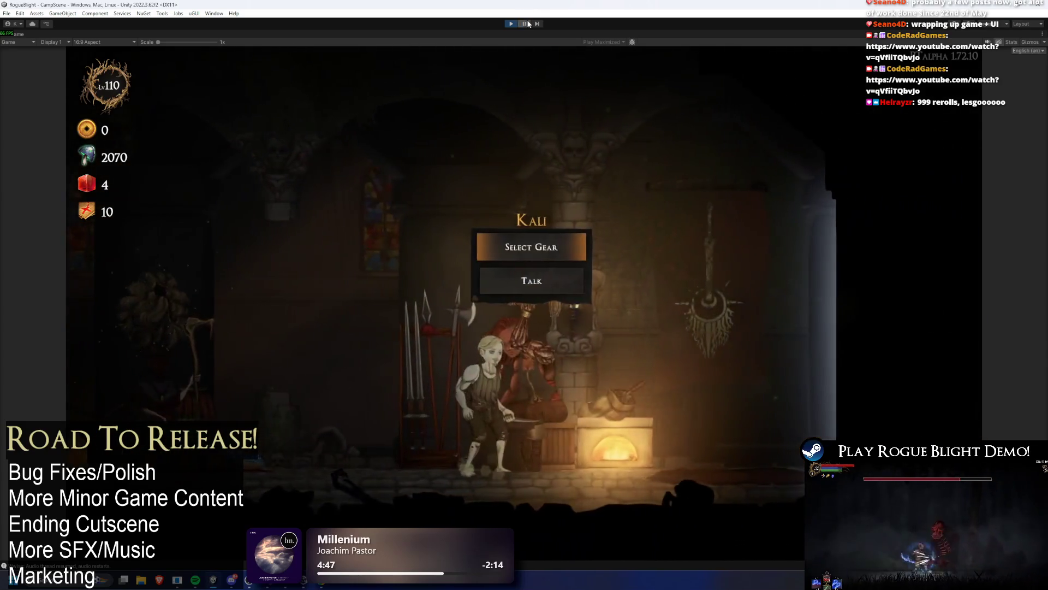
pyautogui.click(524, 23)
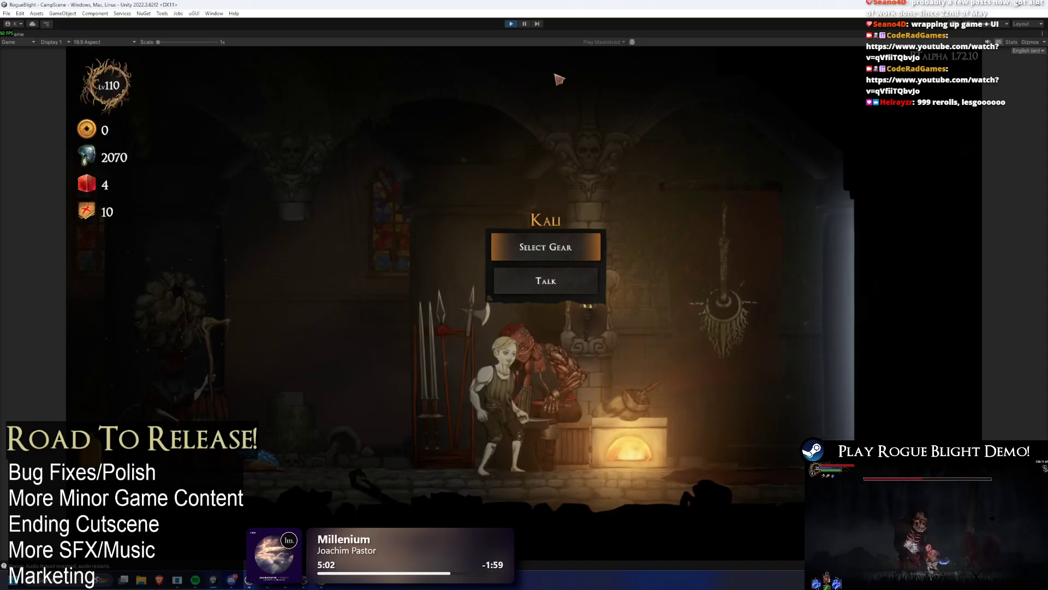
pyautogui.click(512, 24)
# Exit play mode, restore the full editor layout and scroll the Inspector to Banned Blessings.
pyautogui.click(512, 24)
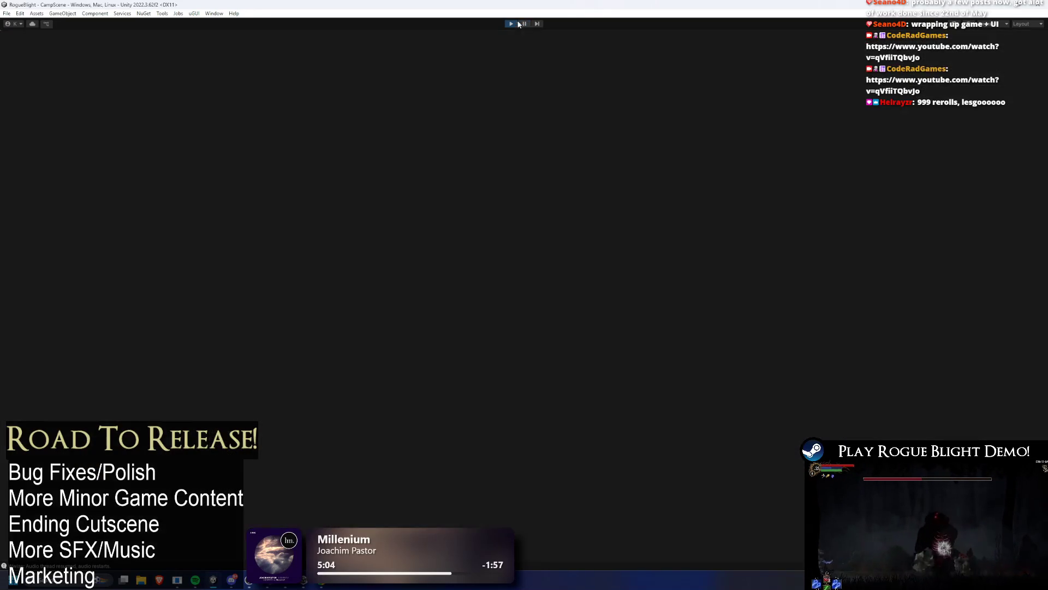
pyautogui.hotkey('ctrl', 'p')
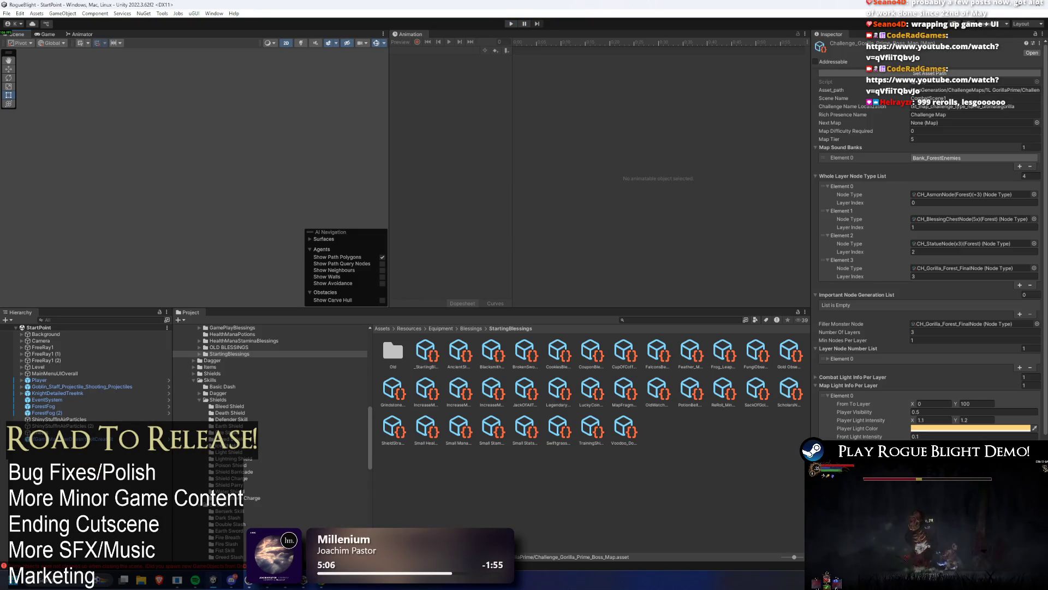
pyautogui.scroll(-5, 847, 402)
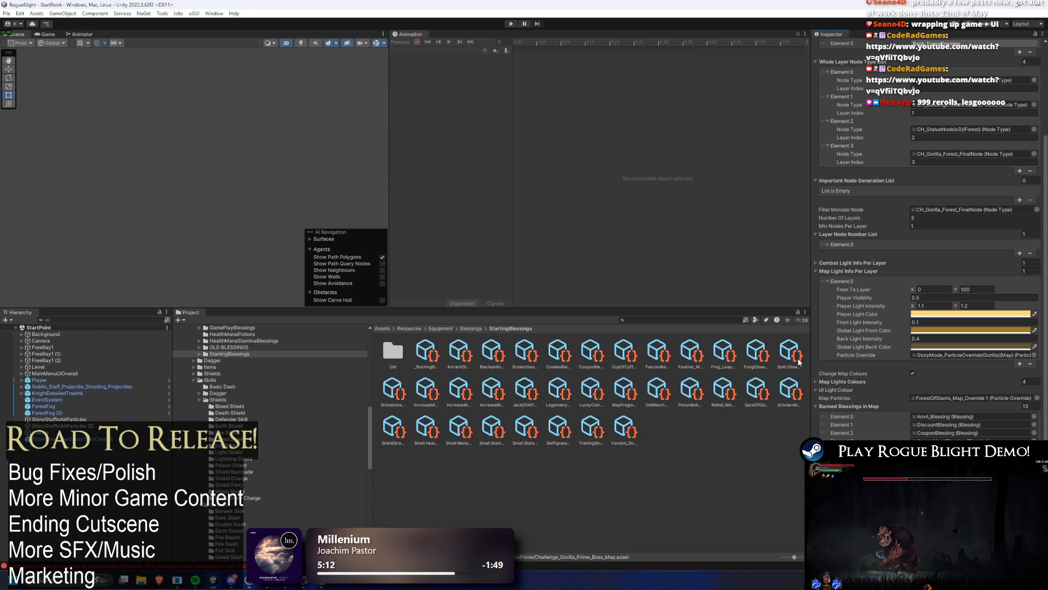
# Search 'light core', open the BlightCore_Map asset to view its 13 banned blessings, then clear the search.
pyautogui.click(653, 320)
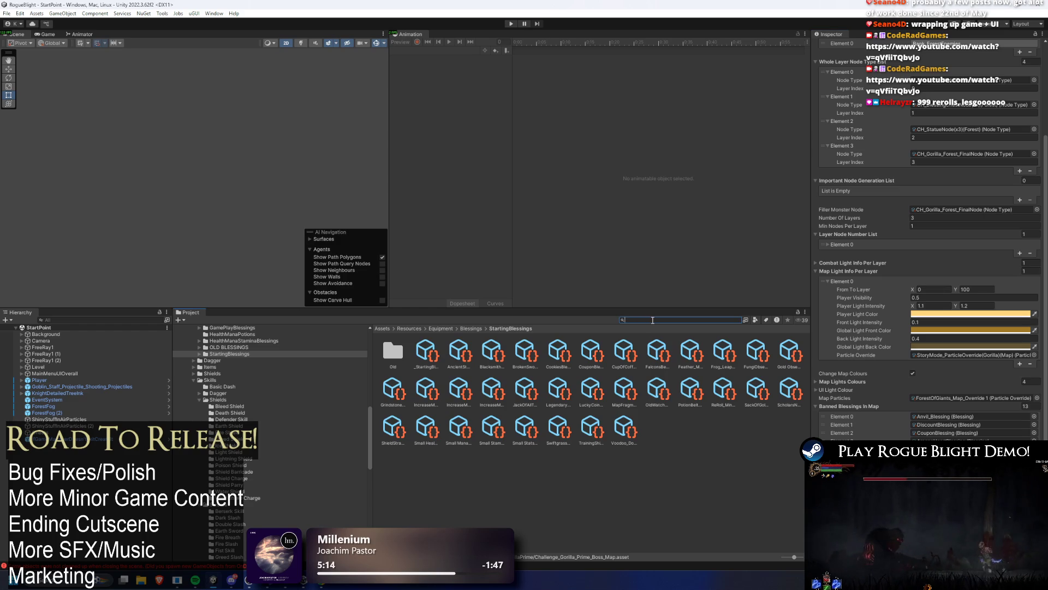
pyautogui.write('light core')
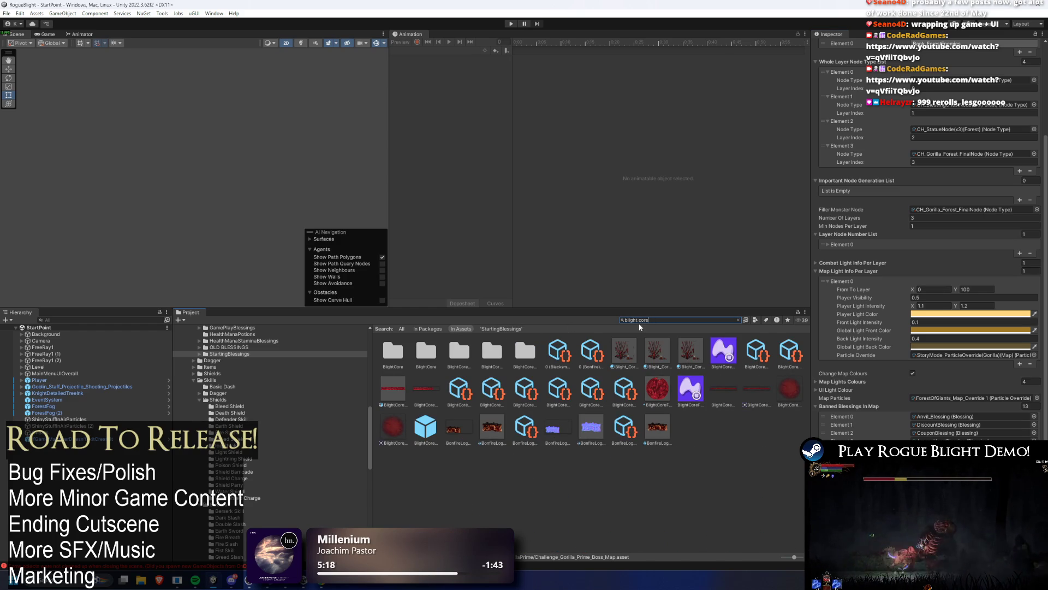
pyautogui.click(577, 387)
pyautogui.click(624, 388)
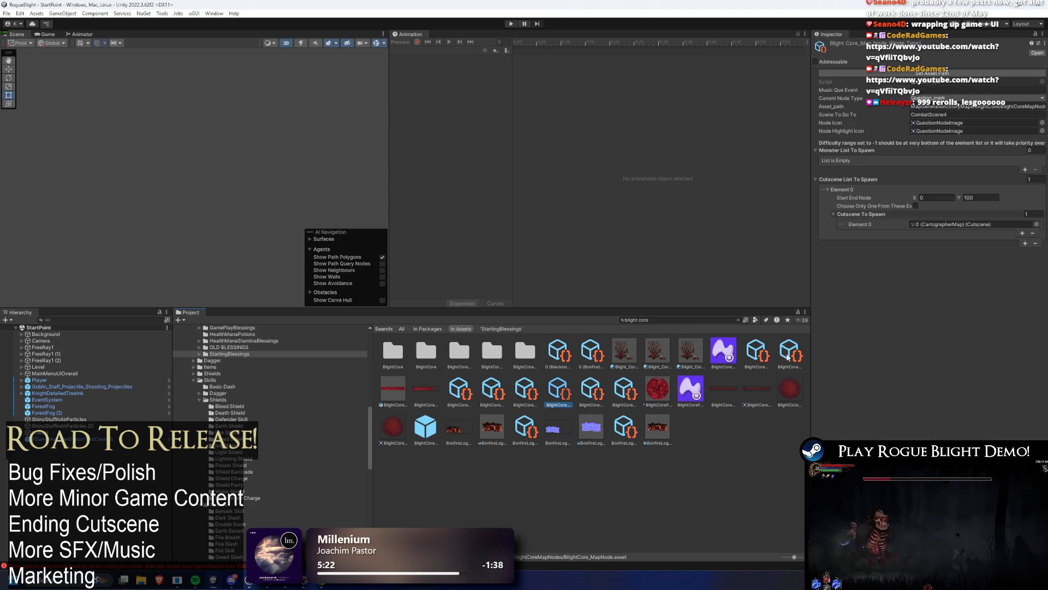
pyautogui.press('Left')
pyautogui.press('Left')
pyautogui.press('Left')
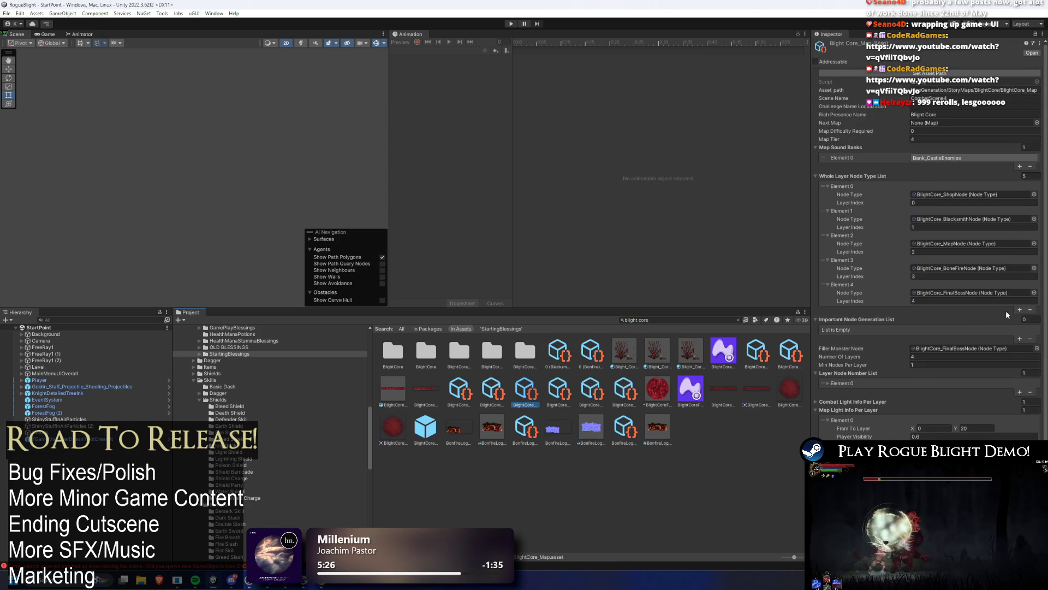
pyautogui.scroll(-2, 1007, 306)
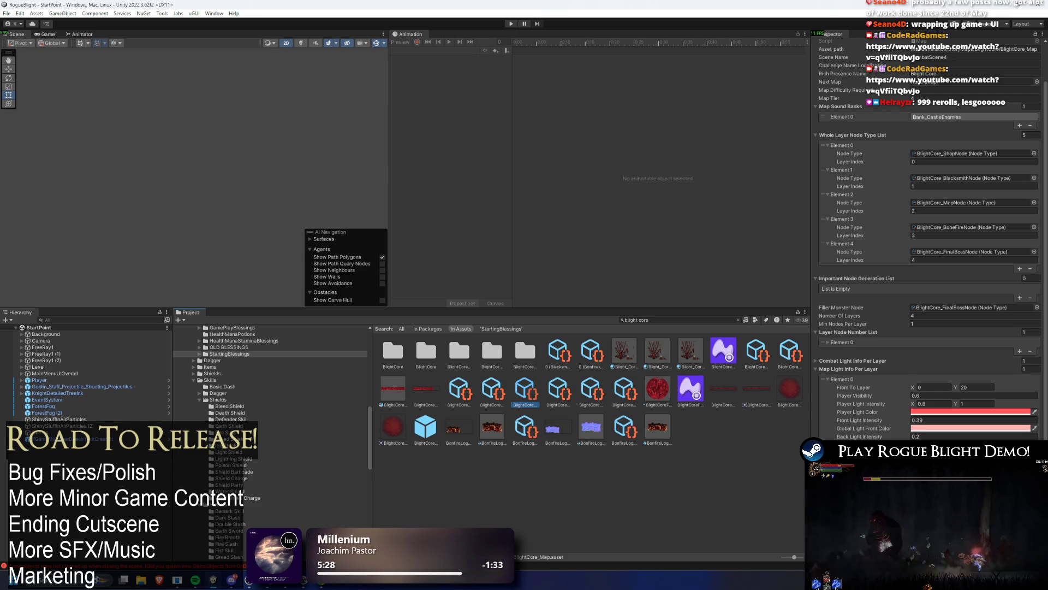
pyautogui.scroll(-4, 928, 219)
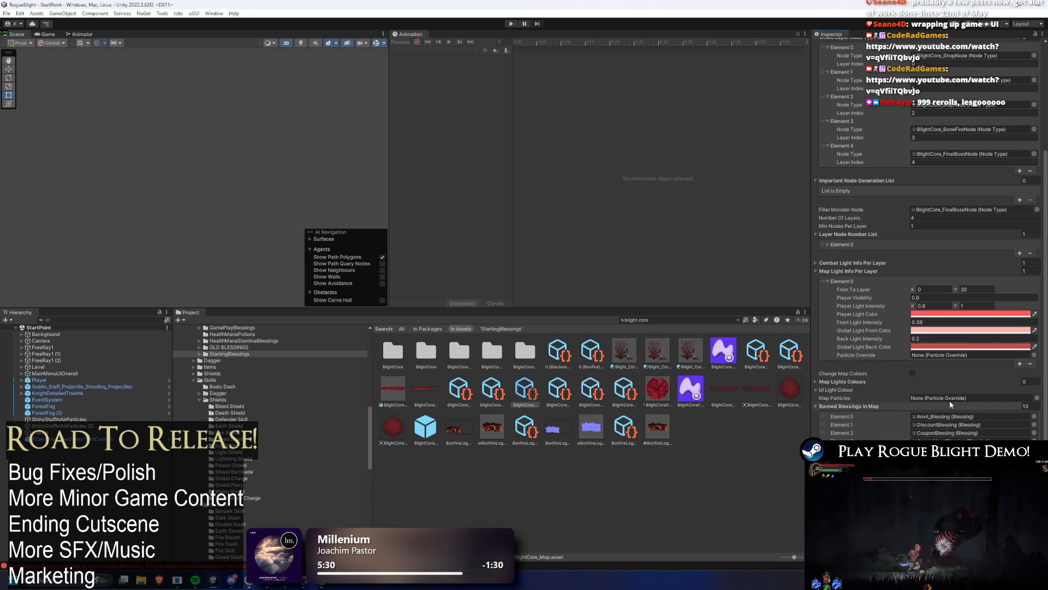
pyautogui.click(678, 319)
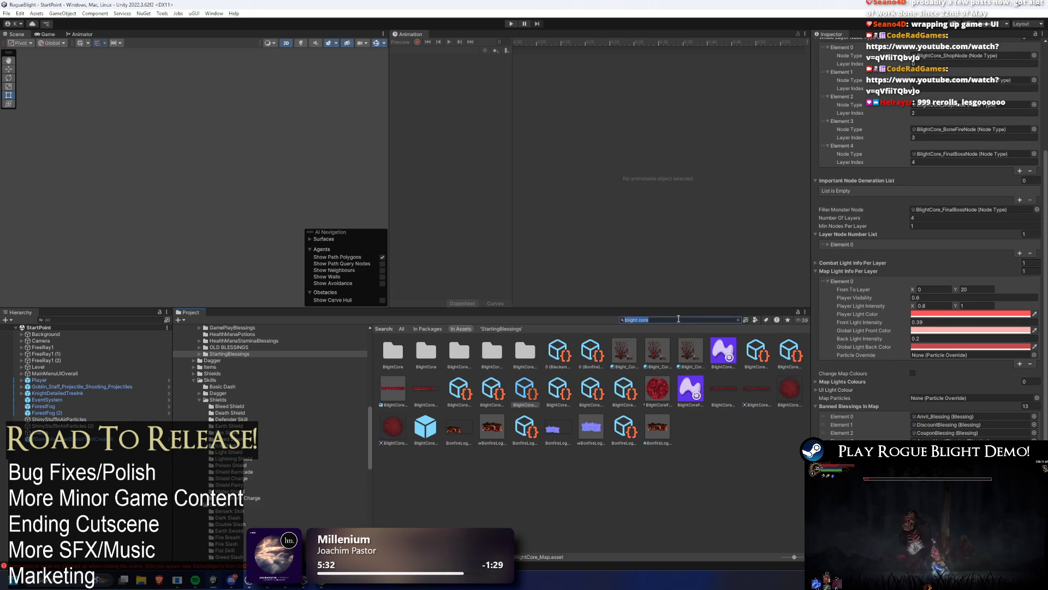
pyautogui.press('BackSpace')
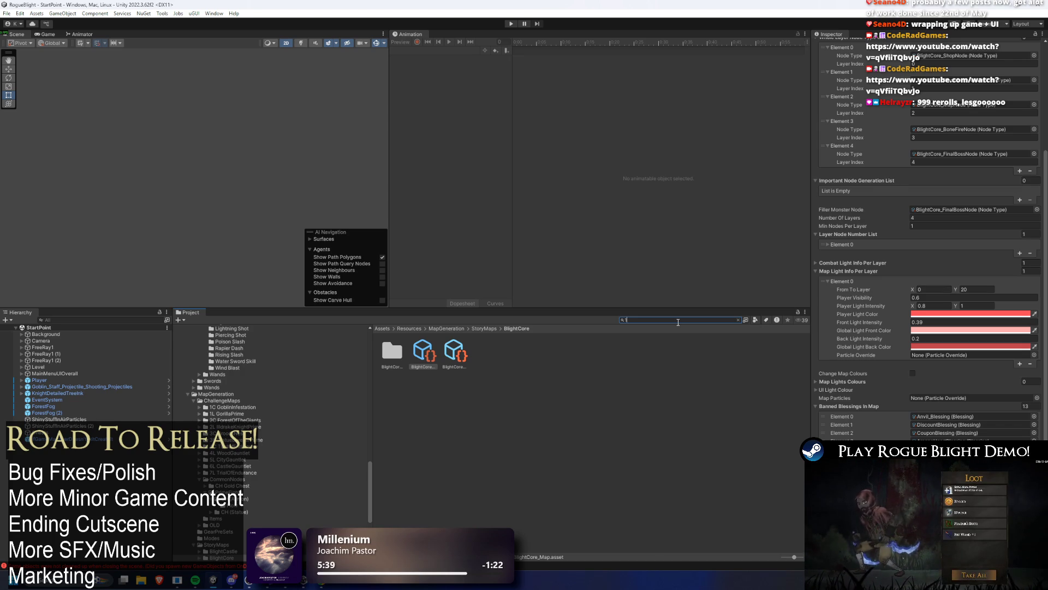
# Search '1L' to locate the map items in the Items folder and select 1C_GoblinInfestation.
pyautogui.write('1L')
pyautogui.click(518, 352)
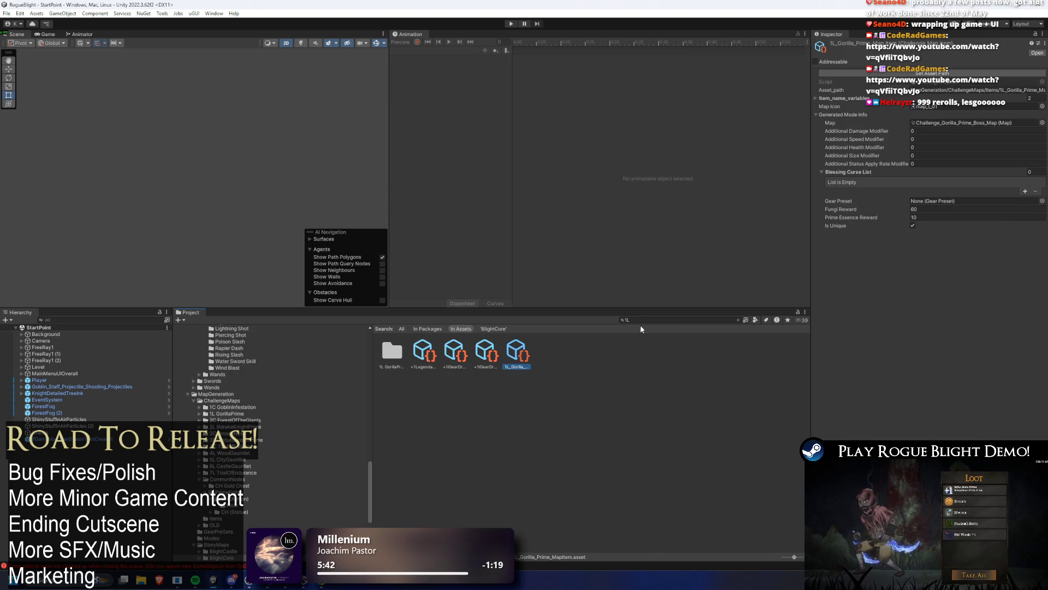
pyautogui.click(667, 319)
pyautogui.press('BackSpace')
pyautogui.press('BackSpace')
pyautogui.click(397, 351)
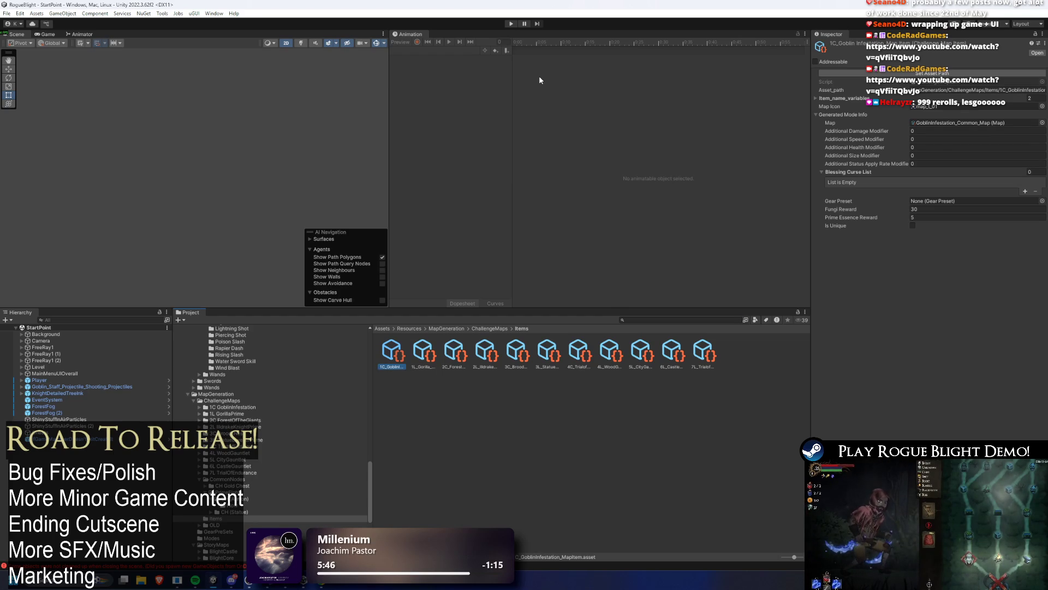
# Step through the challenge map items from 1L_Gorilla_Prime to 5L_CityGauntlet.
pyautogui.press('Right')
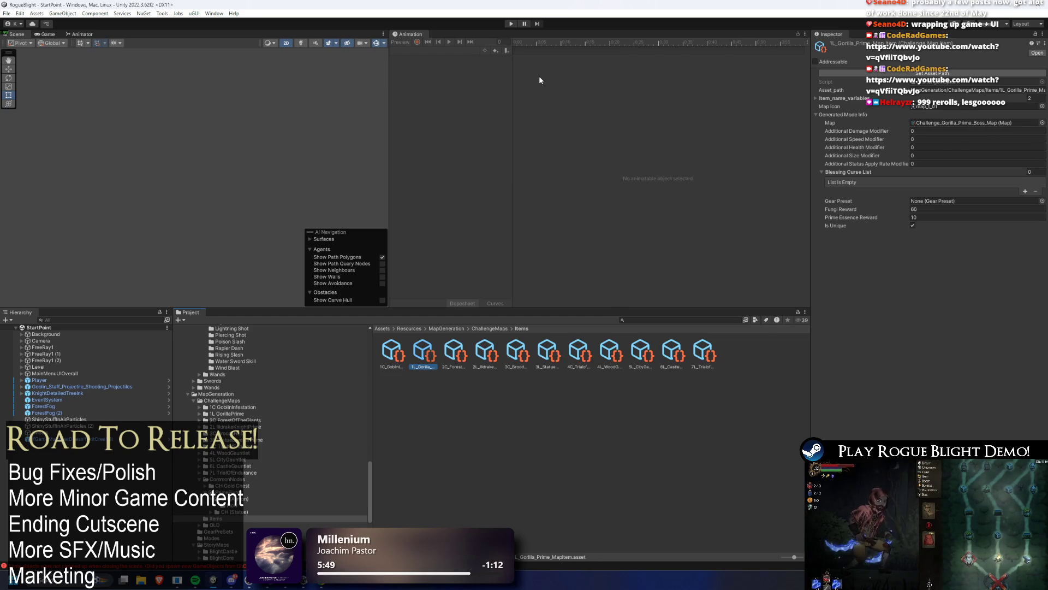
pyautogui.press('Right')
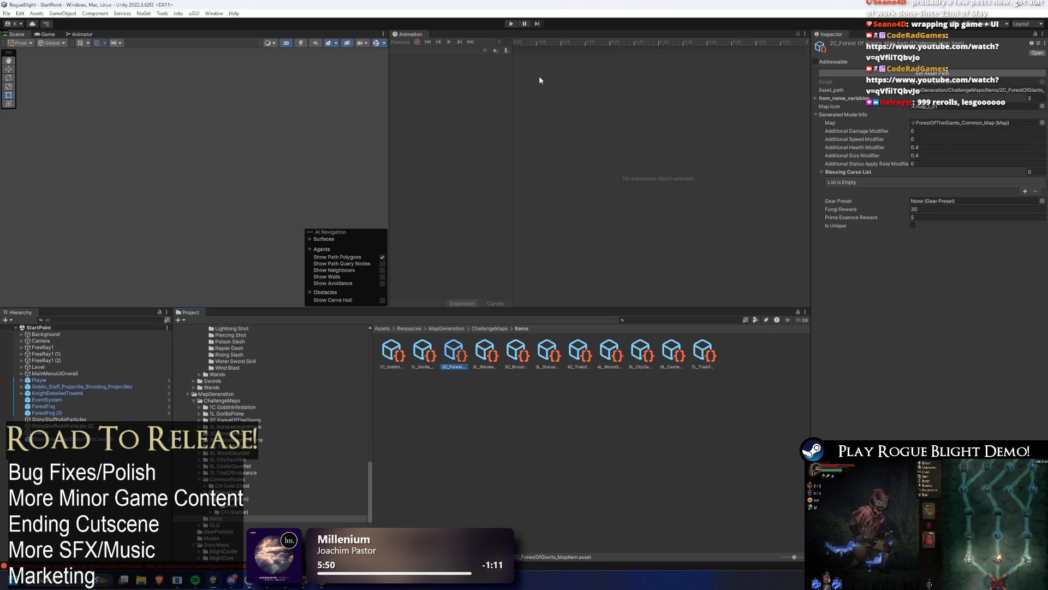
pyautogui.press('Right')
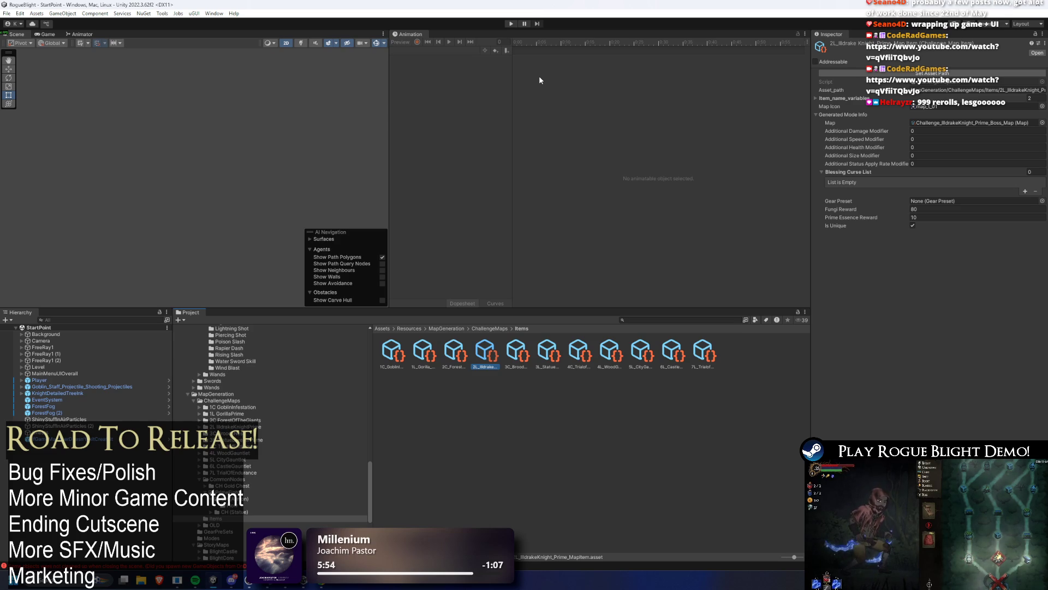
pyautogui.press('Right')
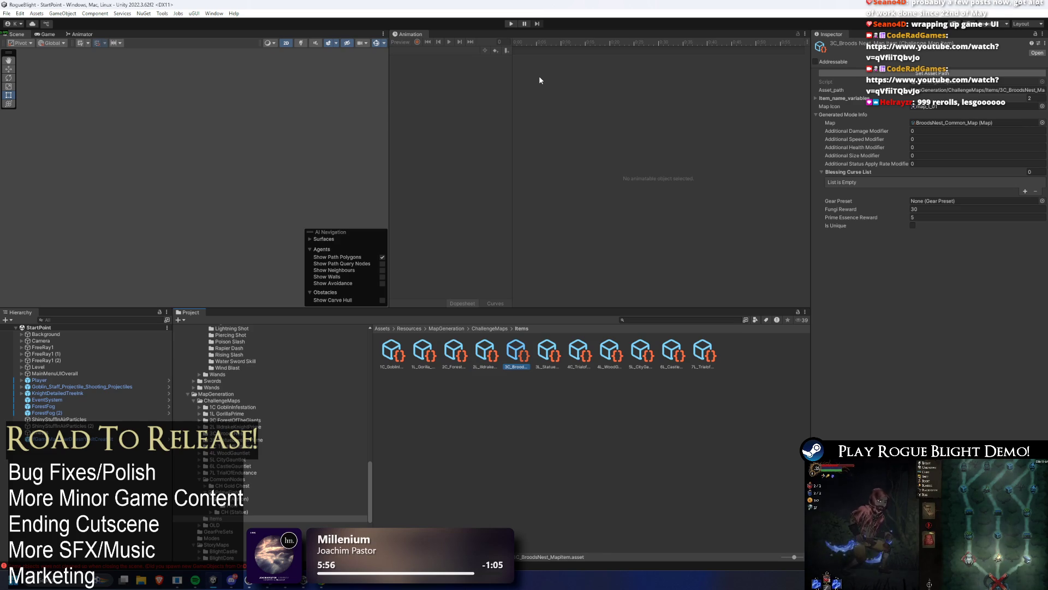
pyautogui.press('Right')
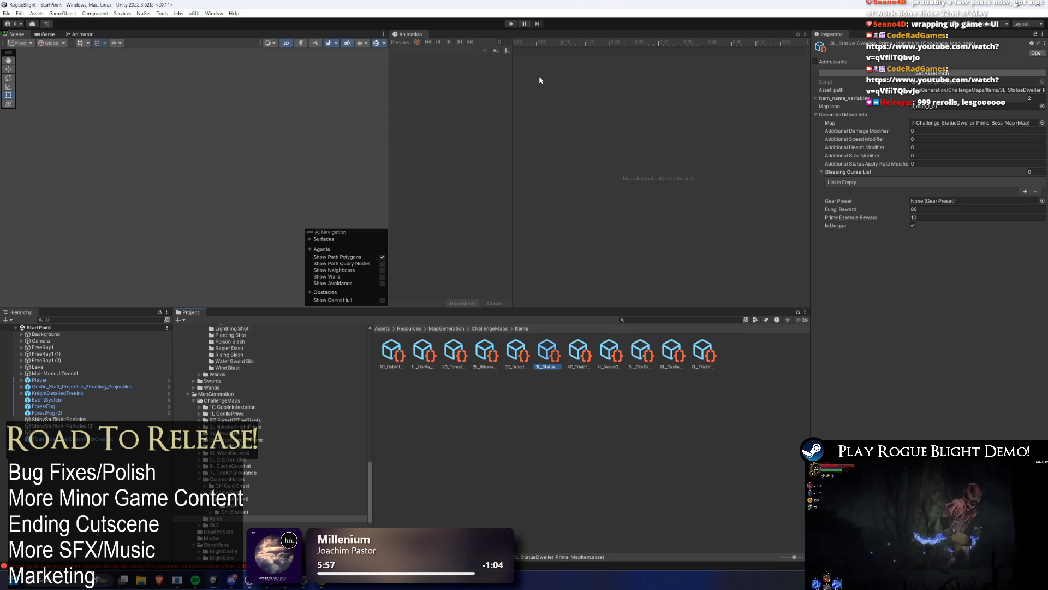
pyautogui.press('Right')
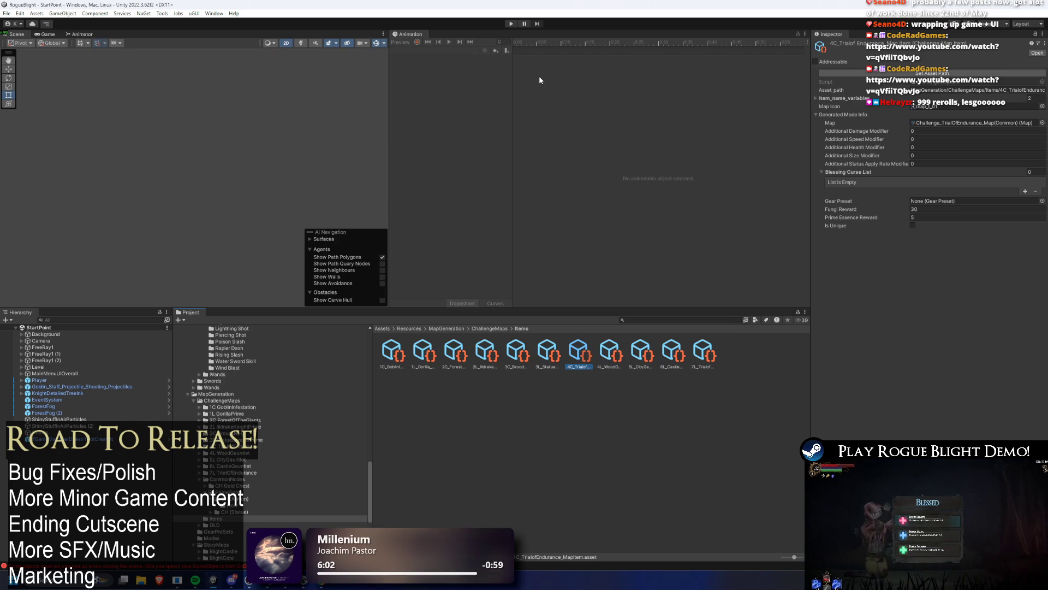
pyautogui.press('Right')
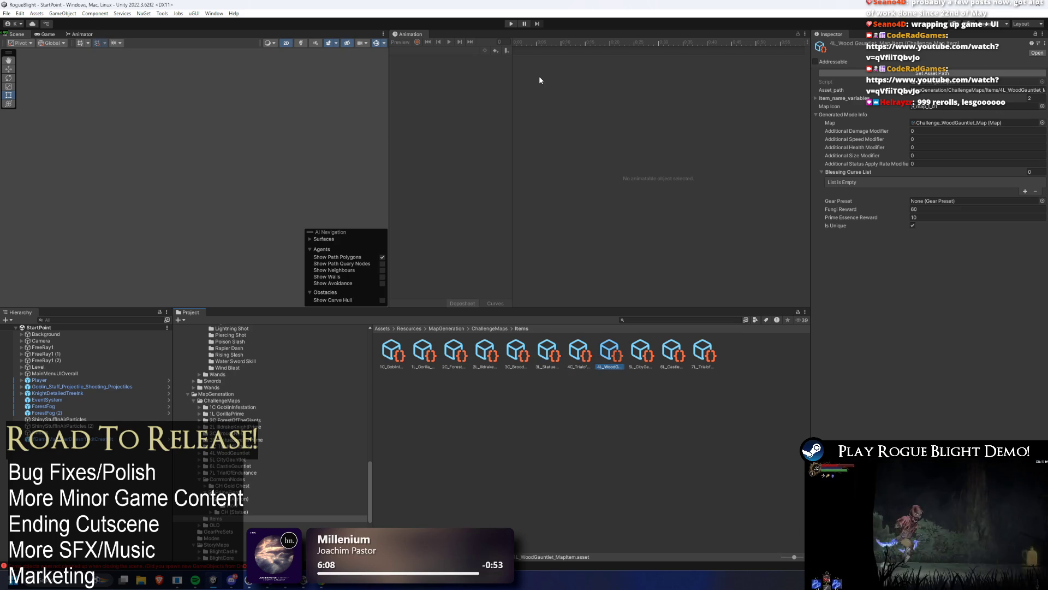
pyautogui.press('Right')
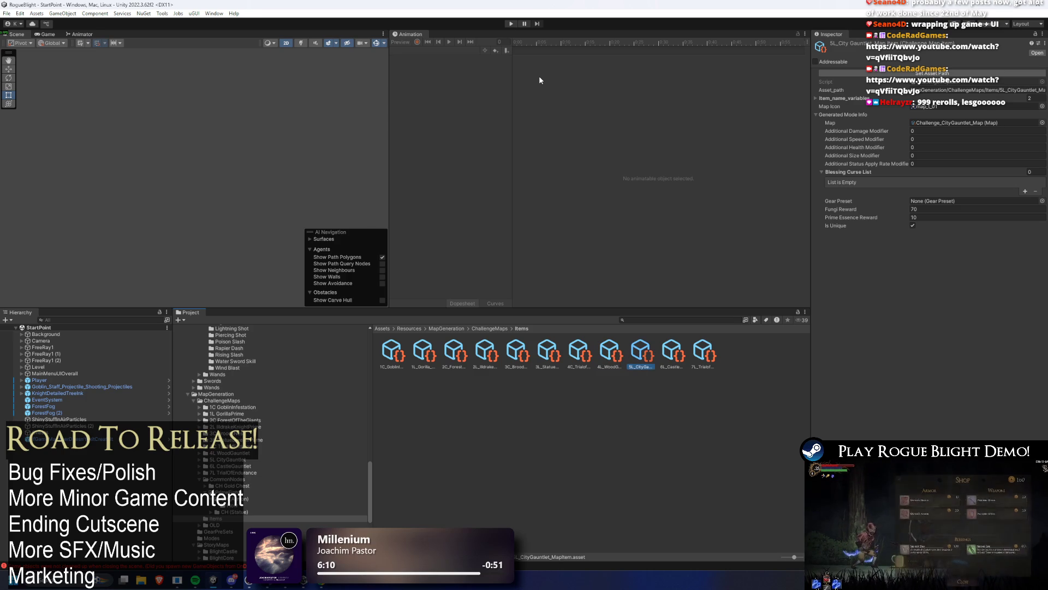
# Compare StatueDweller with CityGauntlet, then return to the 2L_IlldrakeKnight_Prime map item.
pyautogui.press('Left')
pyautogui.press('Left')
pyautogui.press('Left')
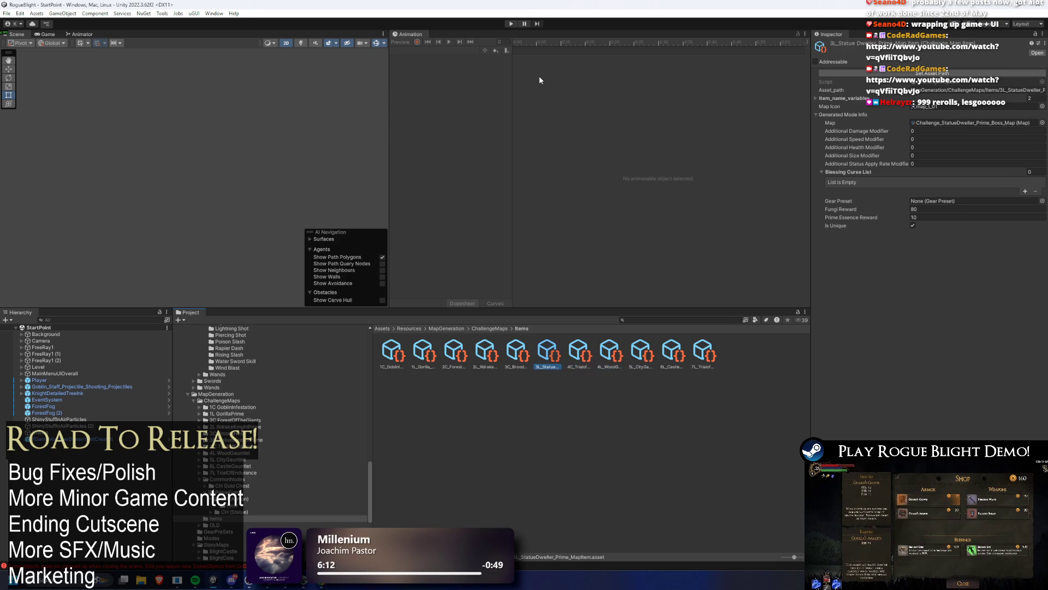
pyautogui.press('Right')
pyautogui.press('Right')
pyautogui.press('Right')
pyautogui.press('Right')
pyautogui.press('Right')
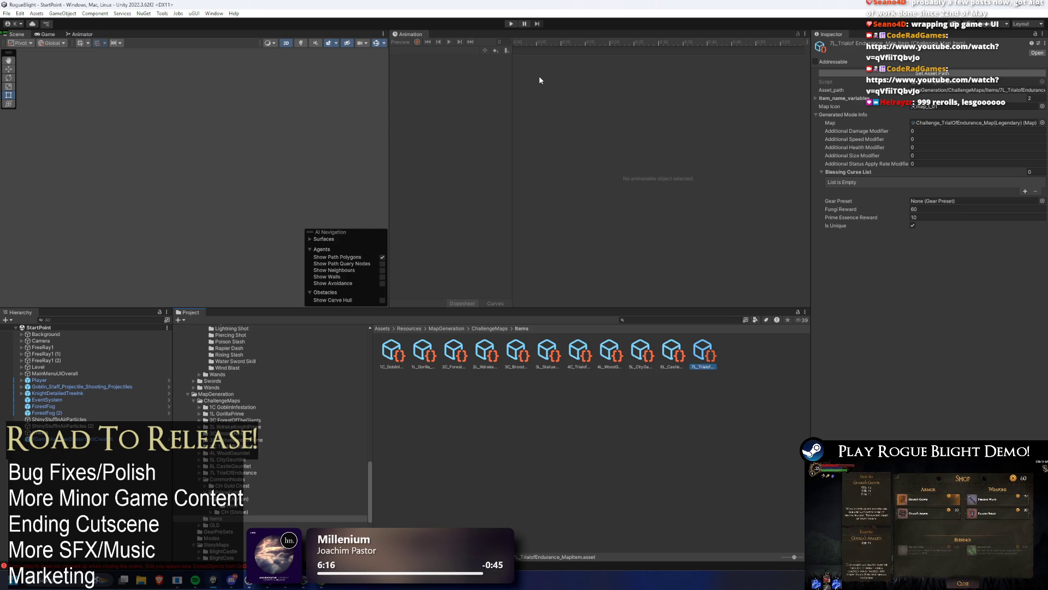
pyautogui.press('Left')
pyautogui.press('Left')
pyautogui.press('Left')
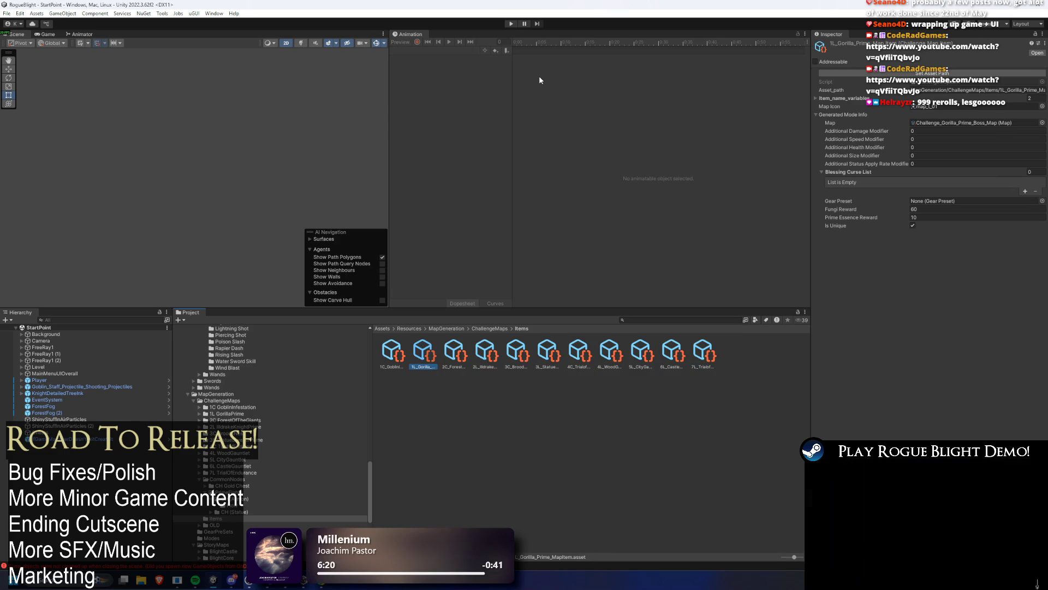
pyautogui.press('Right')
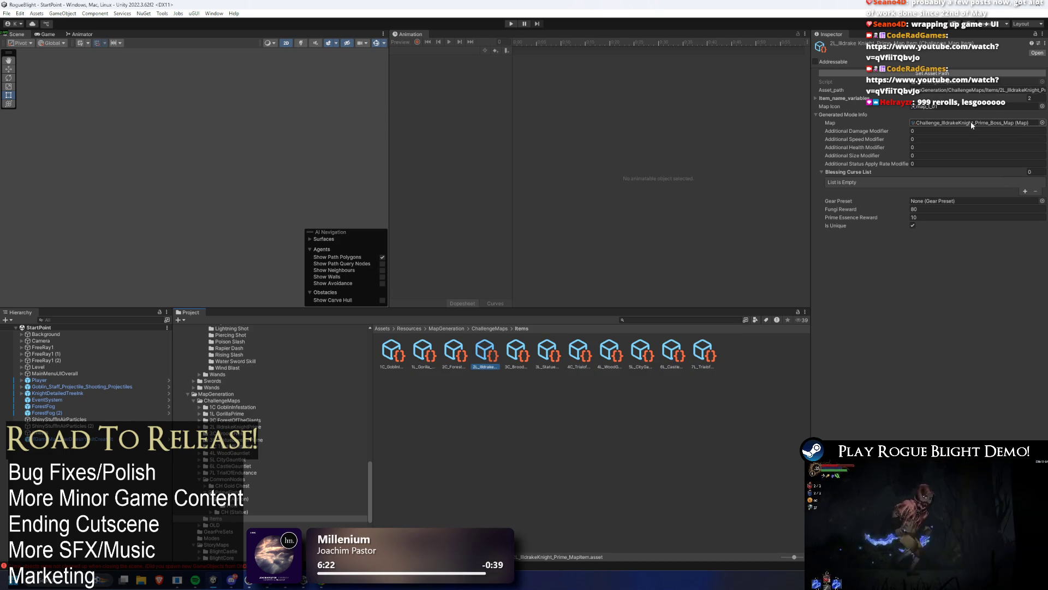
# Open the Illdrake Knight challenge map from the 2L item, then search 'L' to return to Items.
pyautogui.click(971, 122)
pyautogui.click(421, 353)
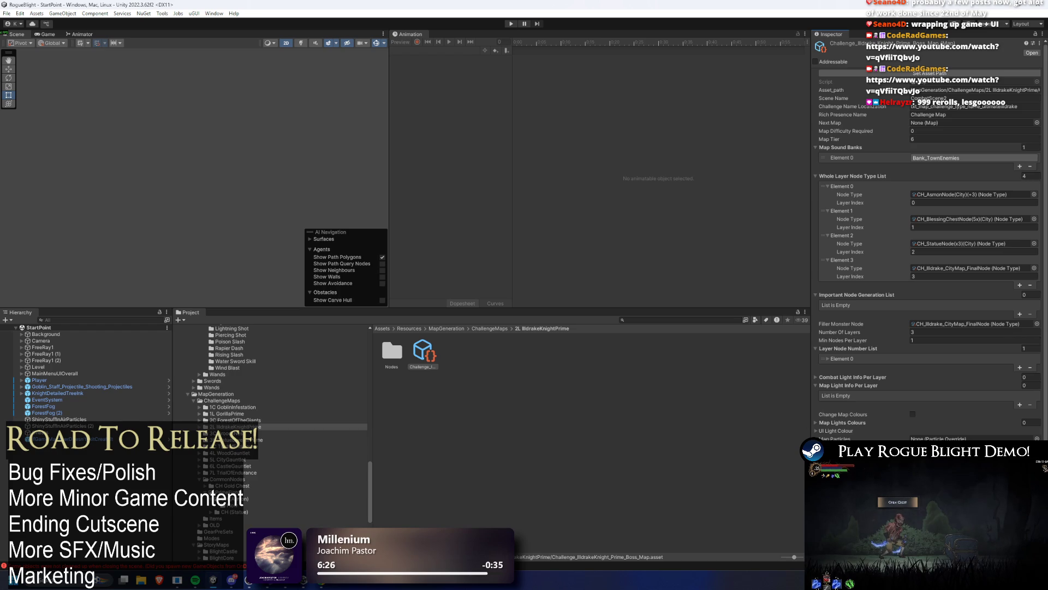
pyautogui.click(656, 319)
pyautogui.write('L')
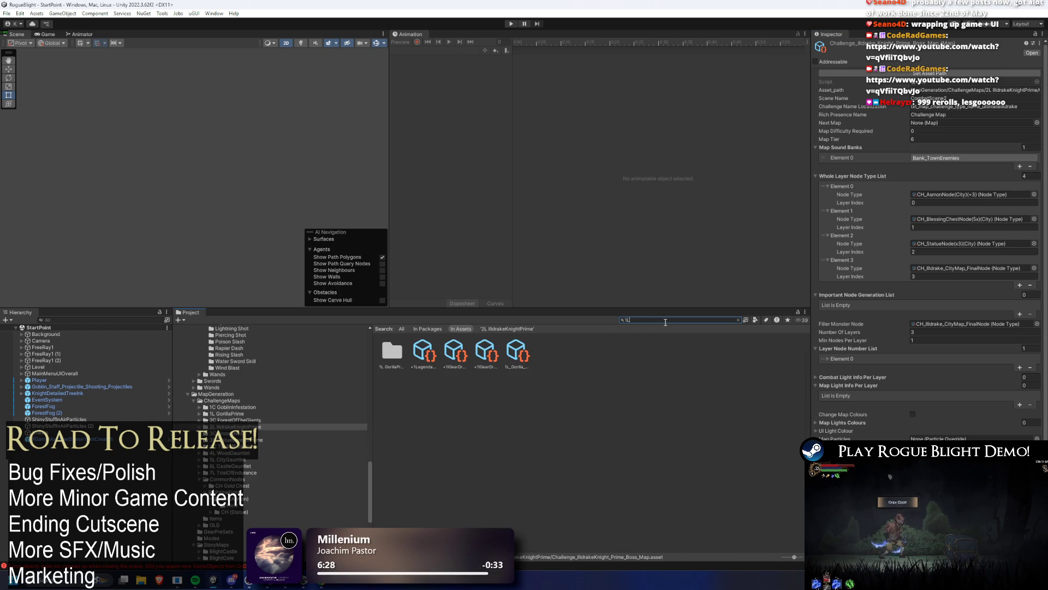
pyautogui.click(433, 354)
pyautogui.press('BackSpace')
pyautogui.press('BackSpace')
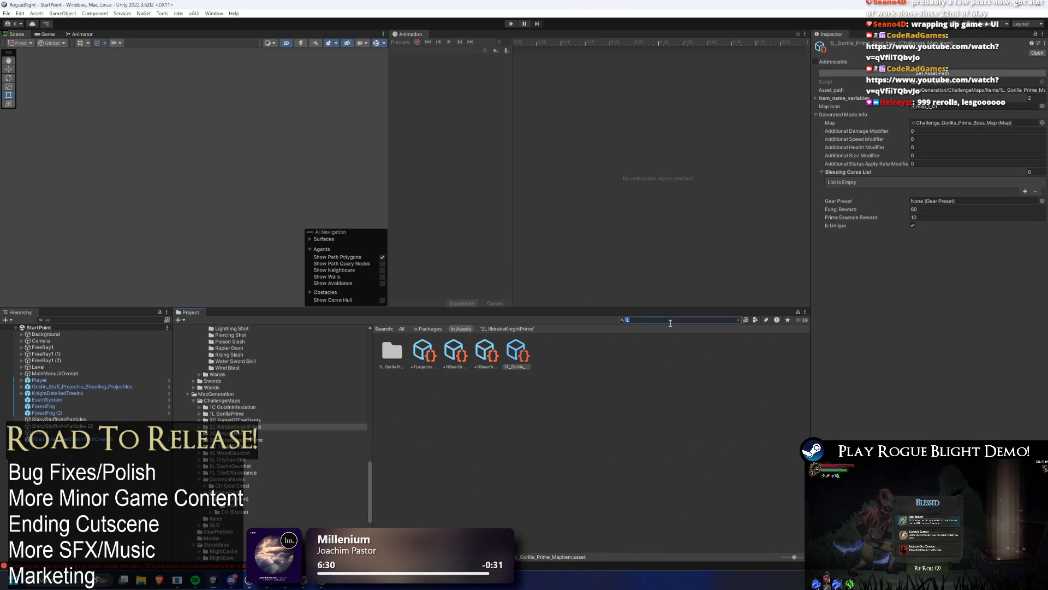
# Step through the items to 3L_StatueDweller and open its Statue Dweller Prime boss map.
pyautogui.click(455, 352)
pyautogui.click(486, 352)
pyautogui.click(516, 352)
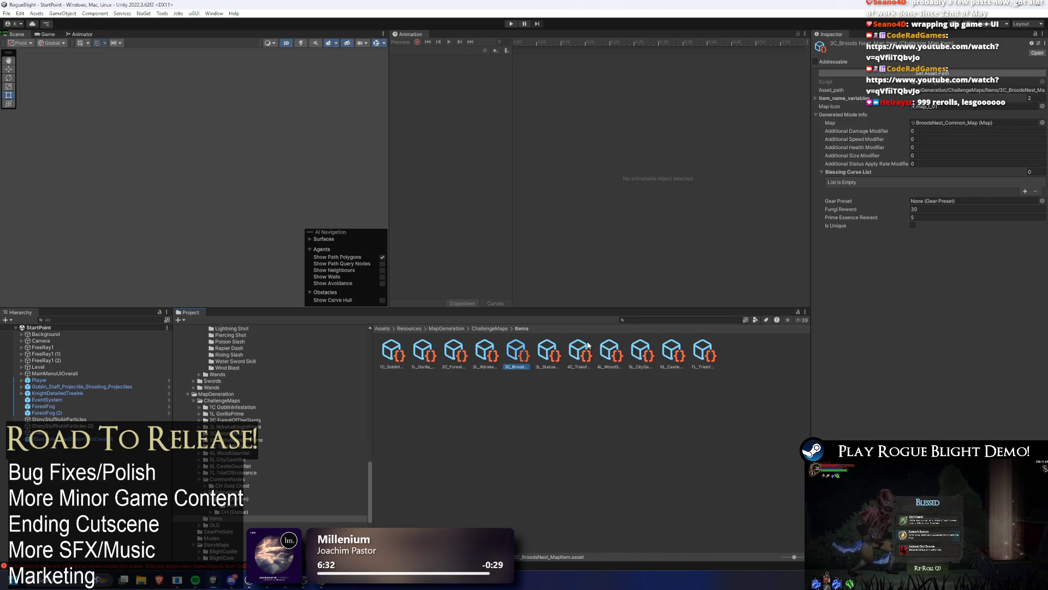
pyautogui.press('Right')
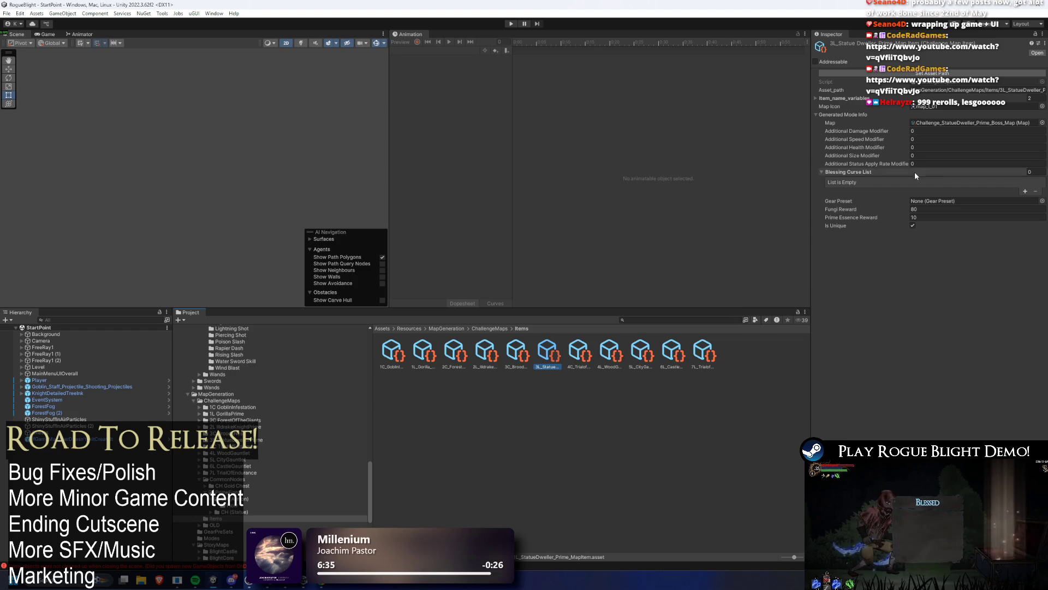
pyautogui.click(959, 121)
pyautogui.click(424, 367)
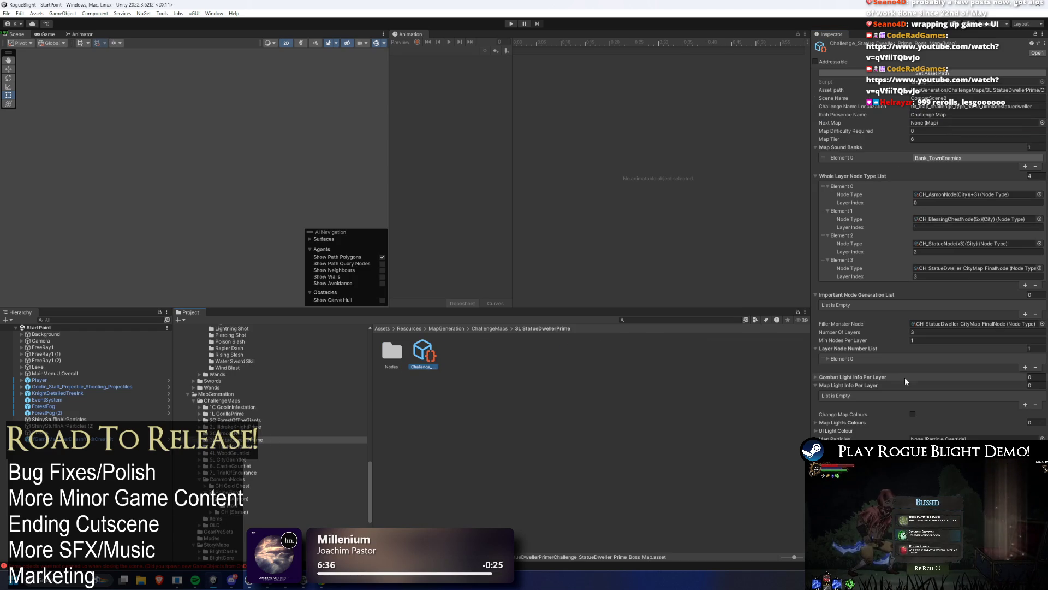
# Return to the Items folder and open the 4C Trial of Endurance challenge map.
pyautogui.click(666, 319)
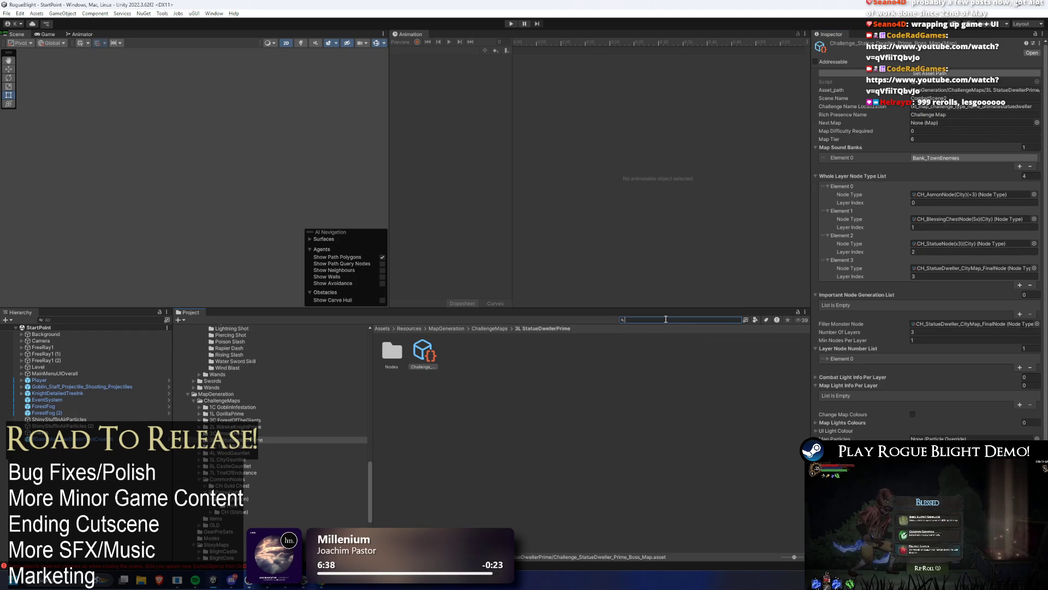
pyautogui.write('1L')
pyautogui.click(518, 353)
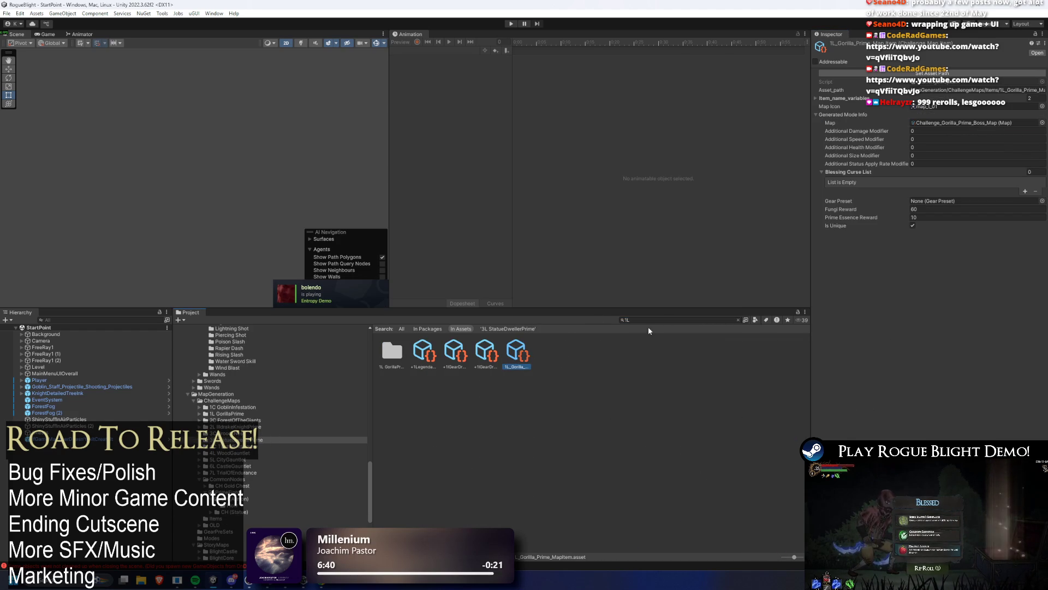
pyautogui.press('Escape')
pyautogui.click(579, 352)
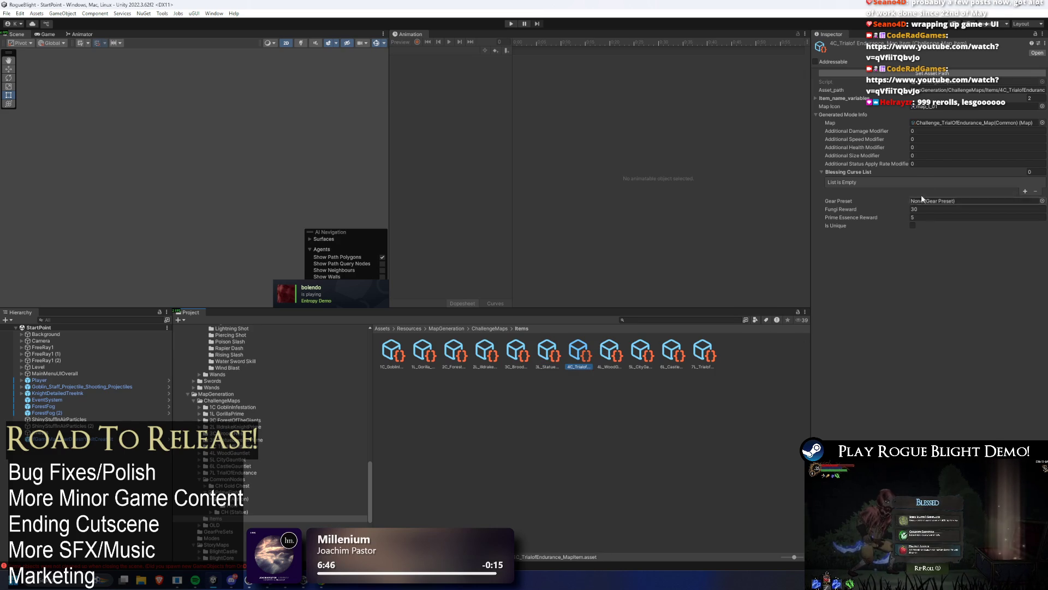
pyautogui.doubleClick(936, 124)
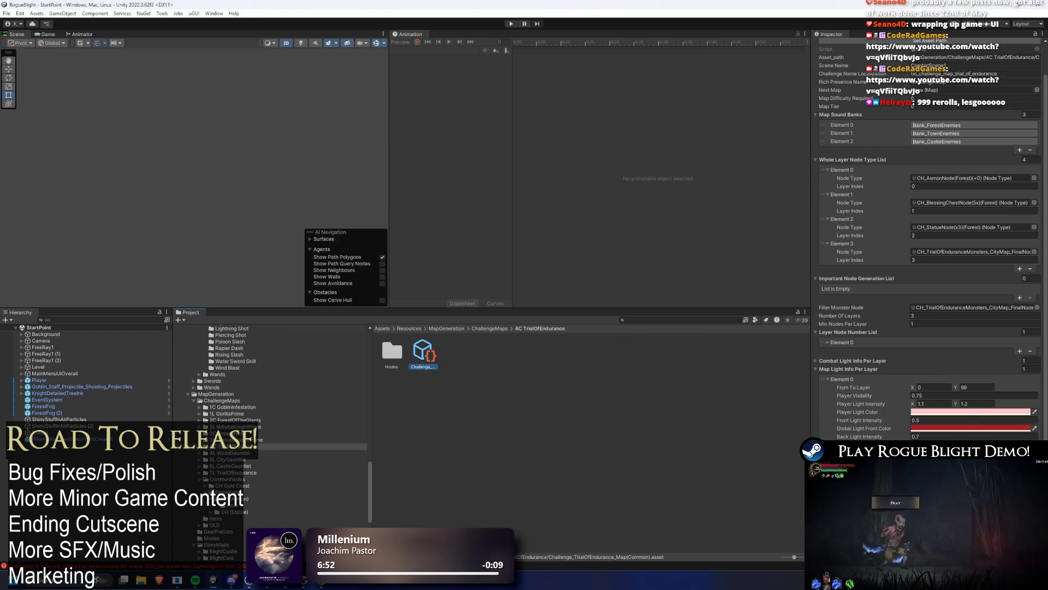
# Search '1L' back to the items, step past 4L Wood Gauntlet and open the Legendary Trial of Endurance map.
pyautogui.click(665, 322)
pyautogui.write('1L')
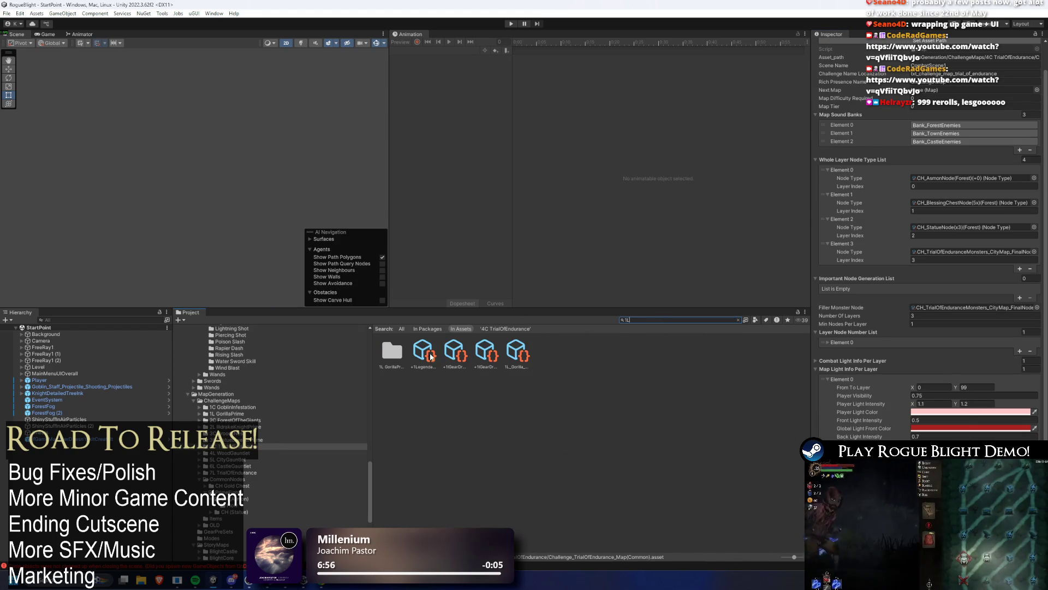
pyautogui.click(526, 346)
pyautogui.click(738, 319)
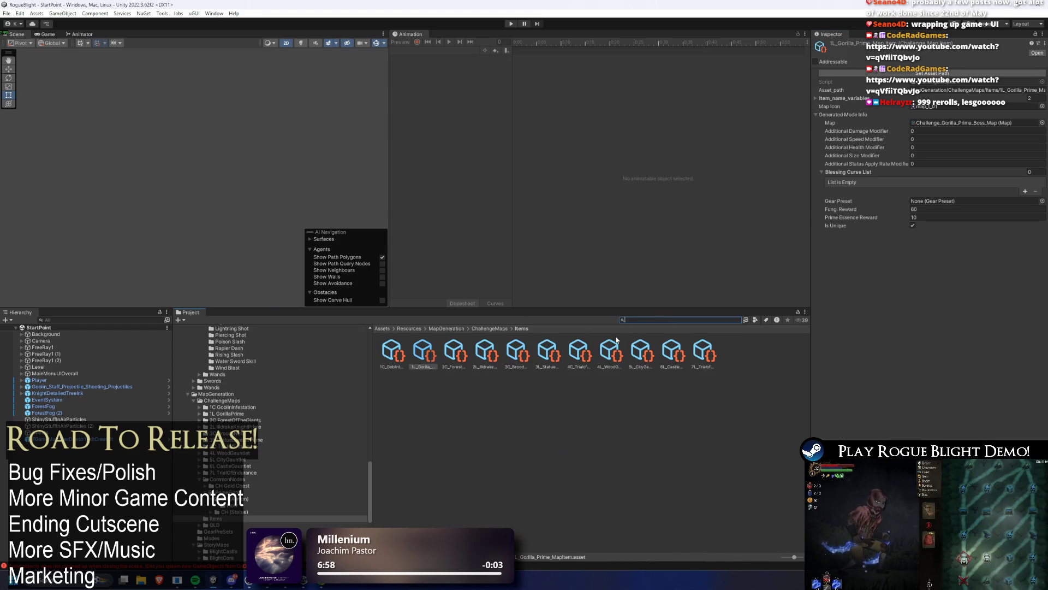
pyautogui.click(589, 354)
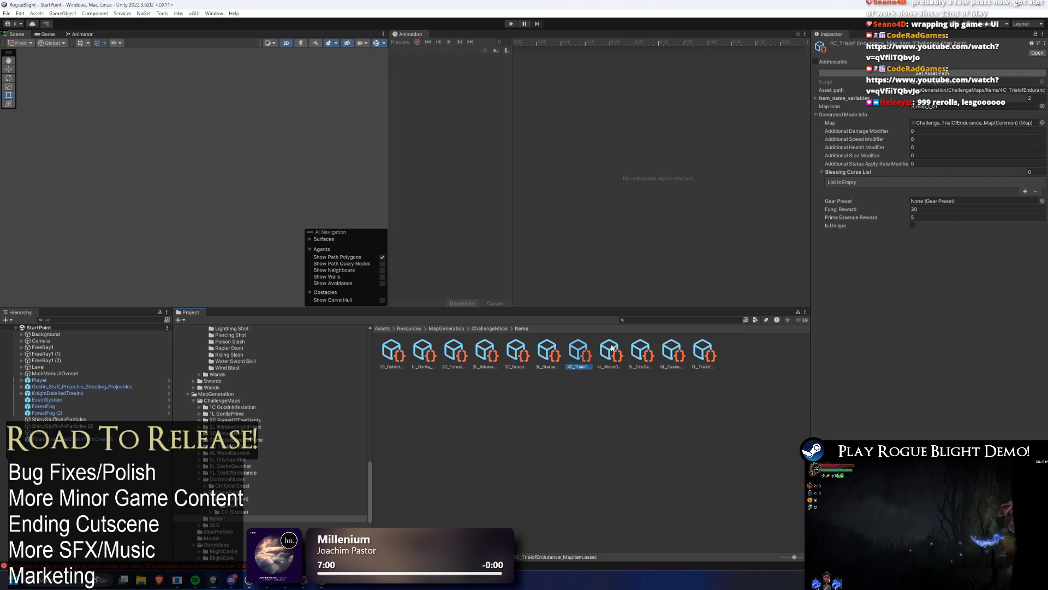
pyautogui.click(611, 349)
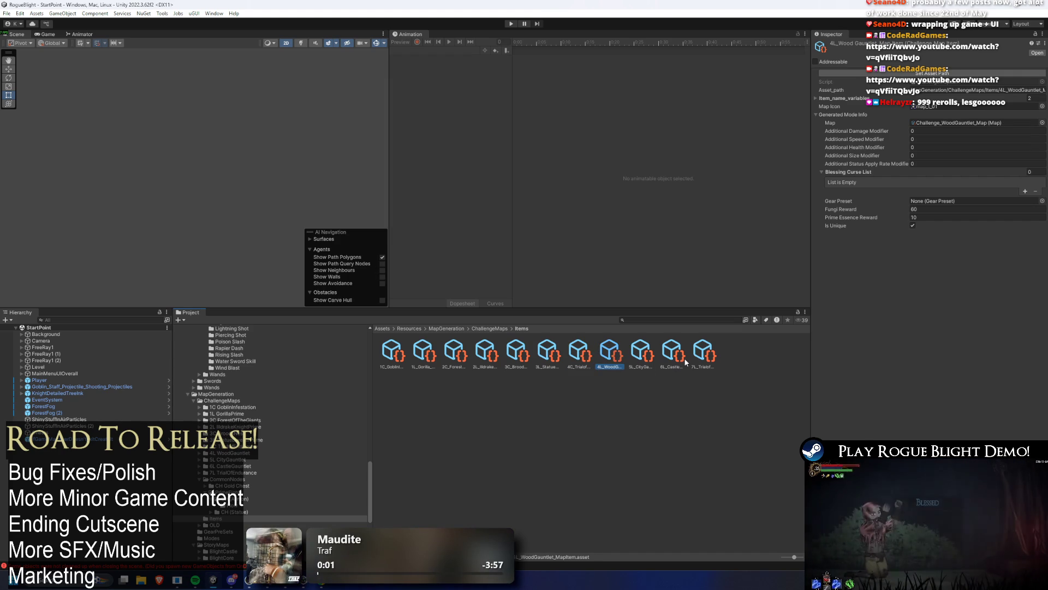
pyautogui.press('Right')
pyautogui.press('Right')
pyautogui.press('Right')
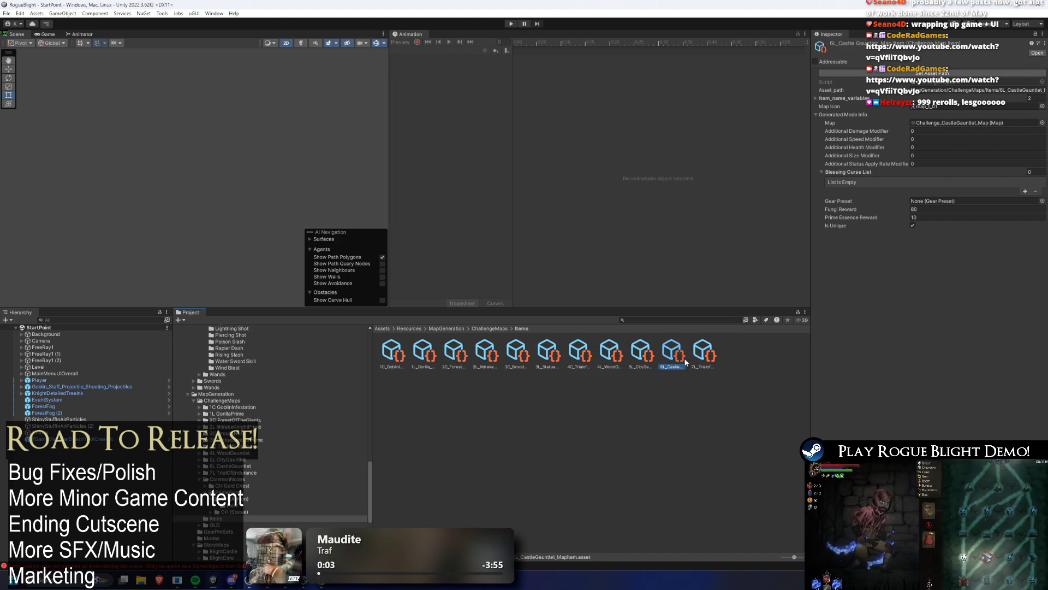
pyautogui.click(948, 123)
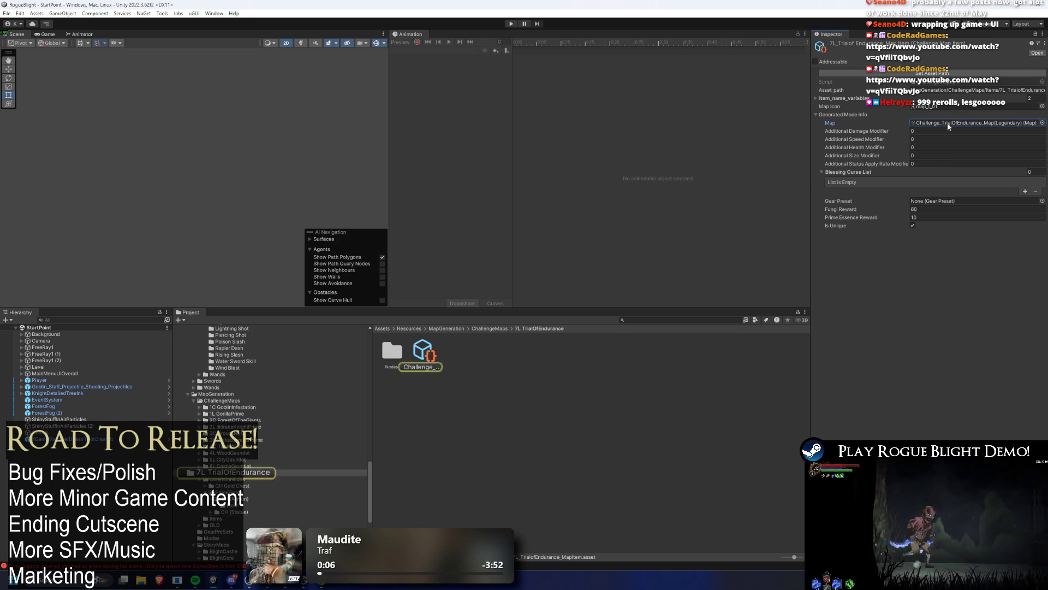
pyautogui.click(424, 354)
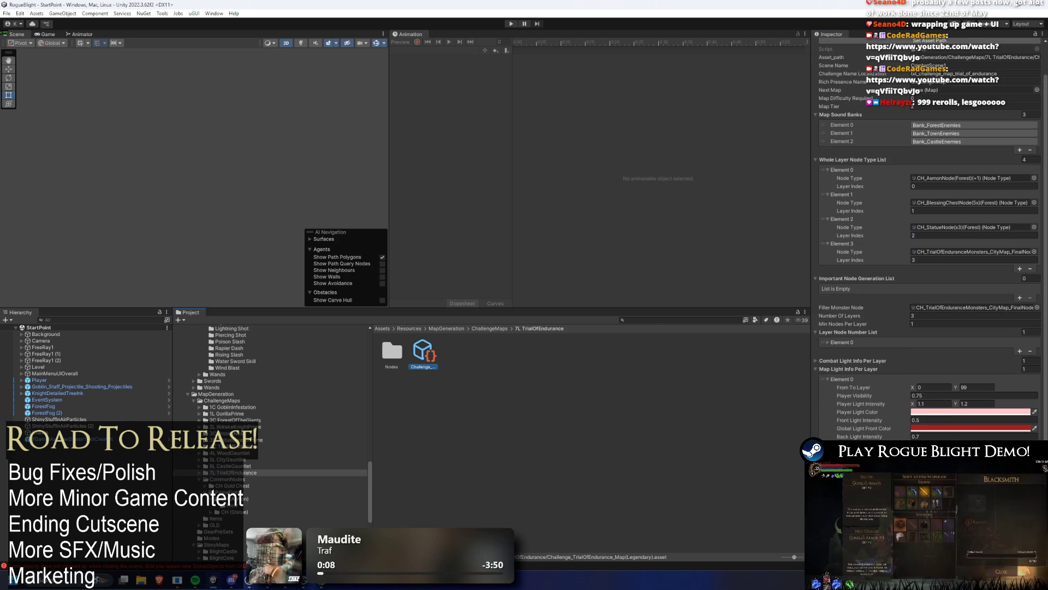
# Search '1l' back to the items, select 4L_WoodGauntlet and ping its Wood Gauntlet challenge map.
pyautogui.click(672, 320)
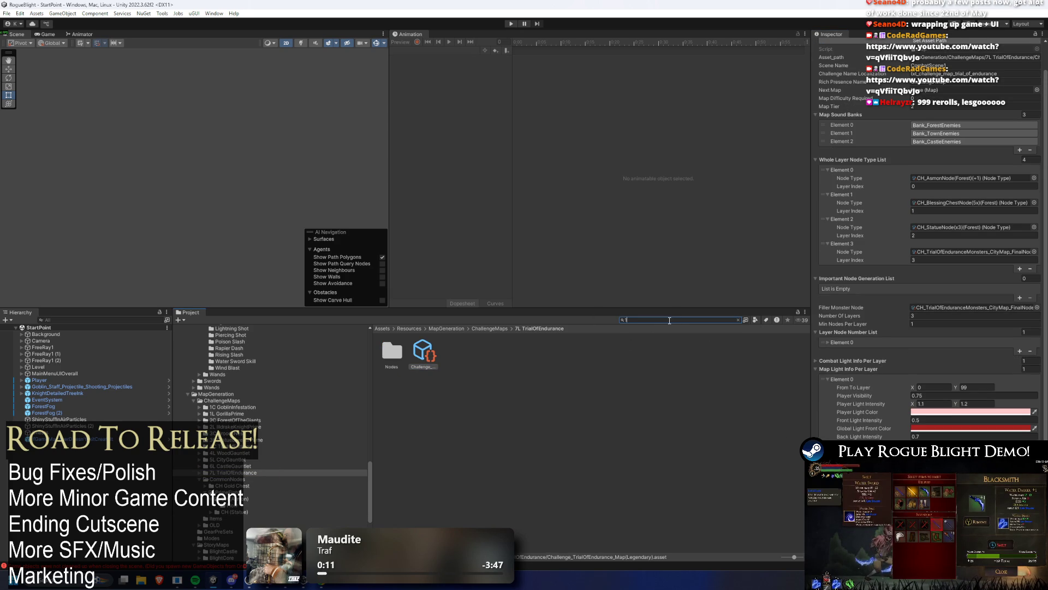
pyautogui.write('1l')
pyautogui.click(518, 352)
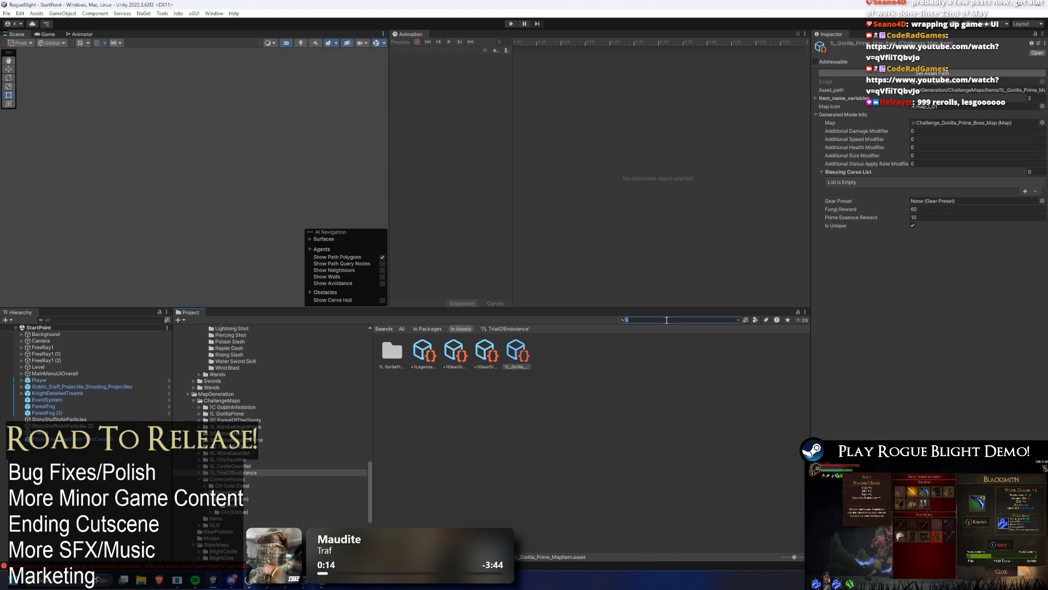
pyautogui.click(738, 319)
pyautogui.click(642, 352)
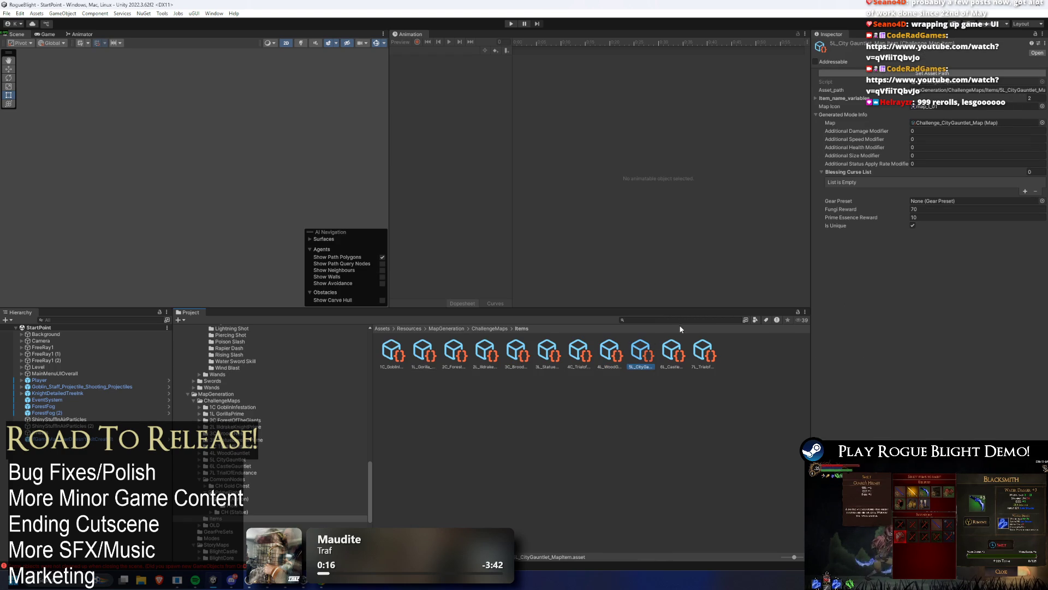
pyautogui.press('Left')
pyautogui.press('Left')
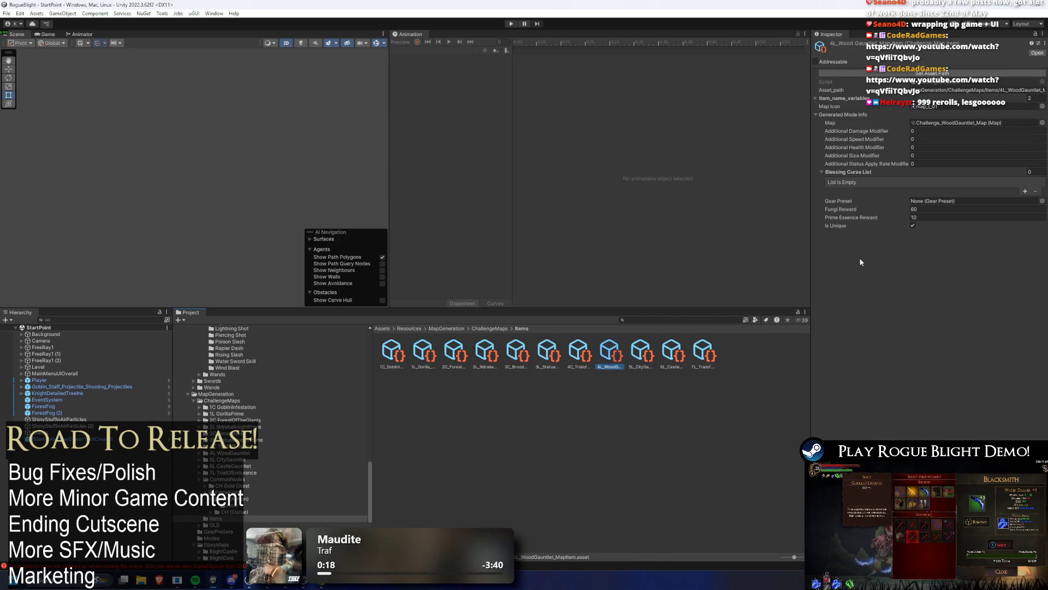
pyautogui.press('Right')
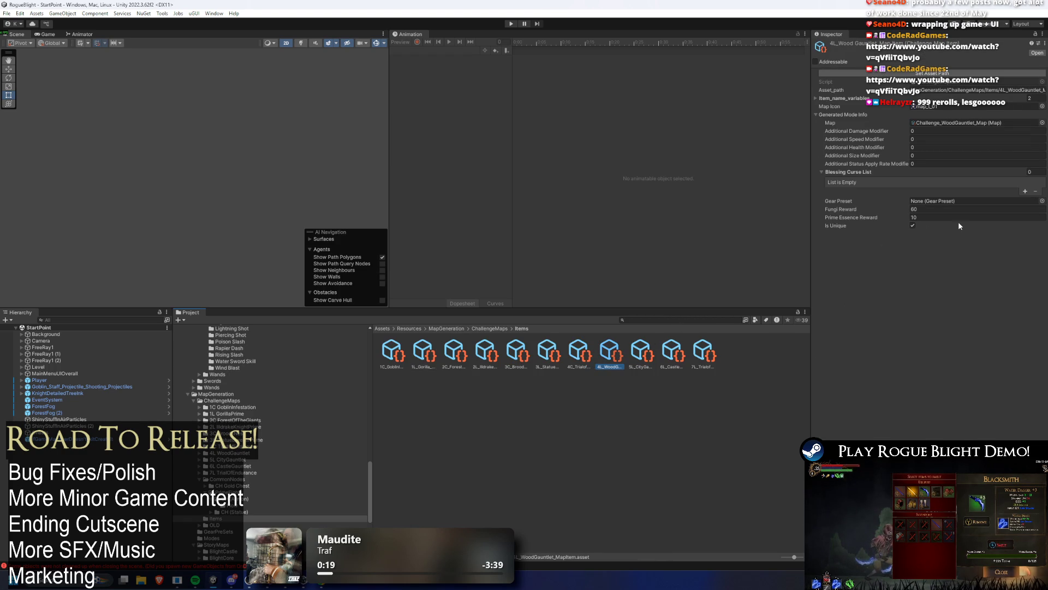
pyautogui.click(961, 123)
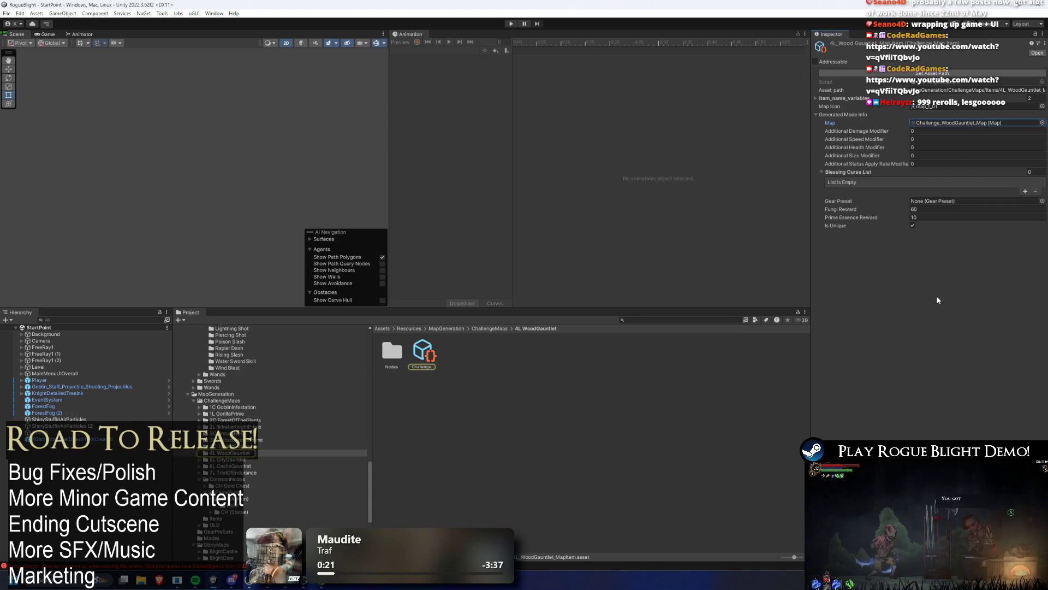
# Delete banned entries from Challenge_WoodGauntlet_Map and assign Pot of Gold, leaving 11 Banned Blessings.
pyautogui.scroll(-3, 975, 395)
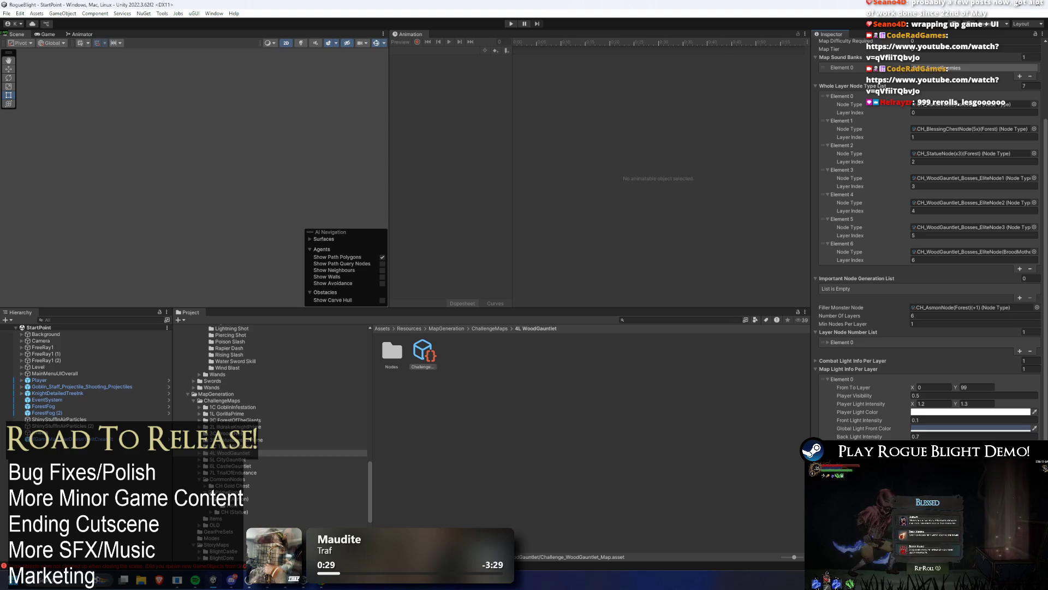
pyautogui.scroll(-3, 938, 438)
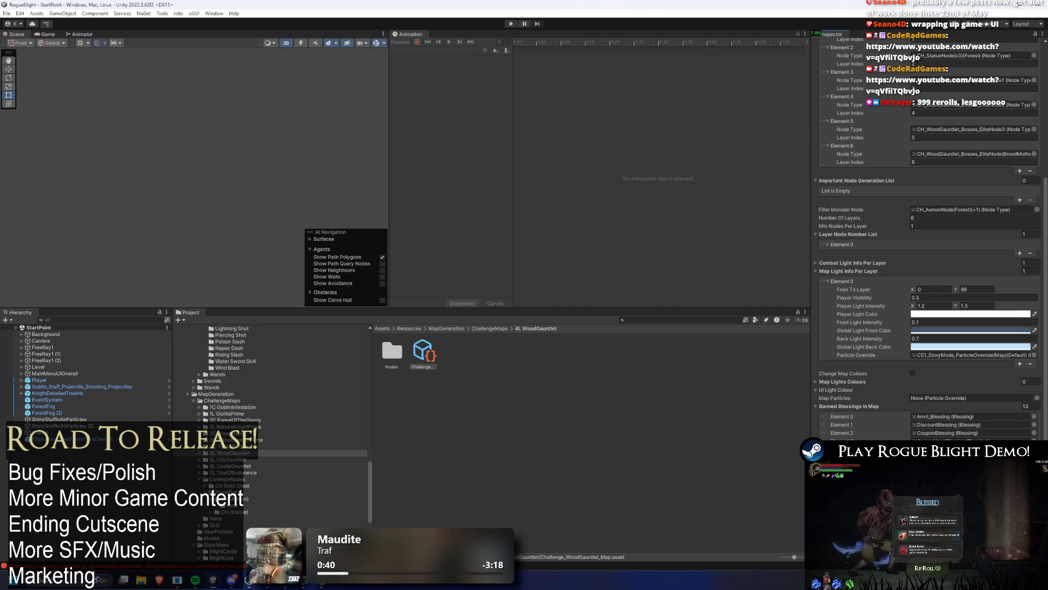
pyautogui.press('Delete')
pyautogui.press('Delete')
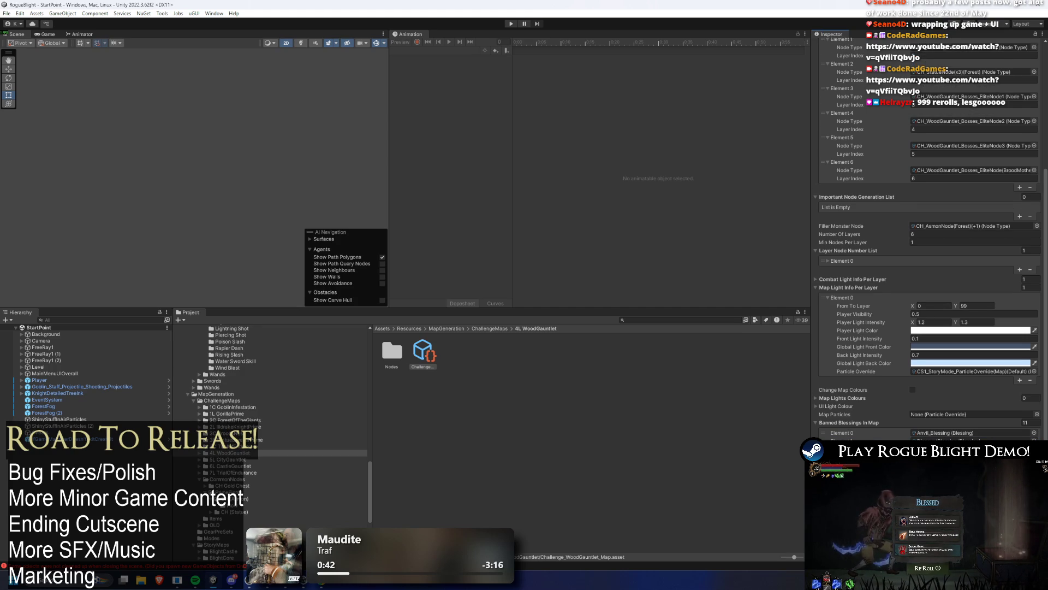
pyautogui.press('Delete')
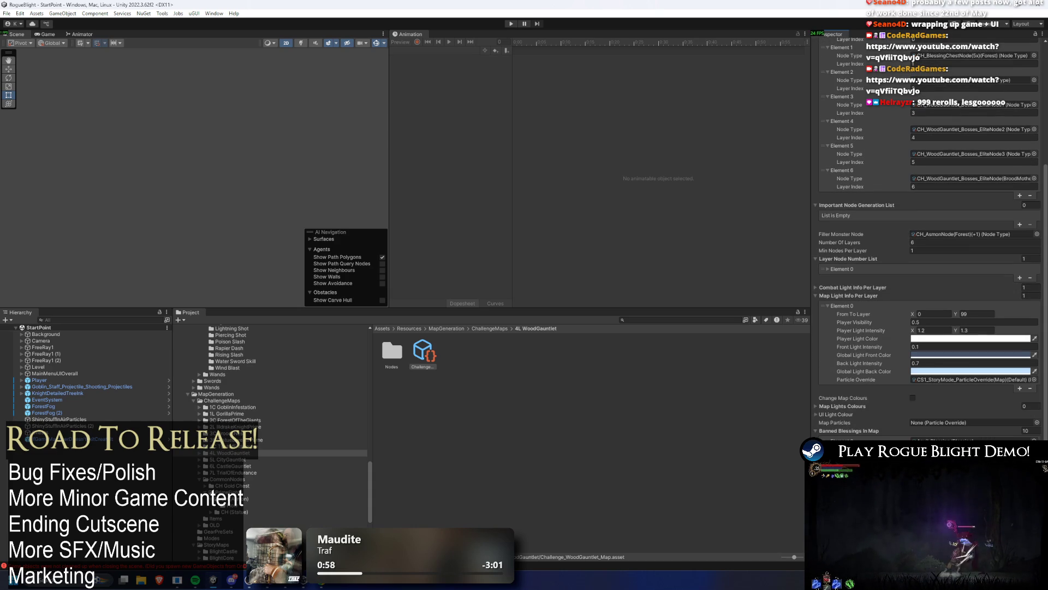
pyautogui.click(1036, 438)
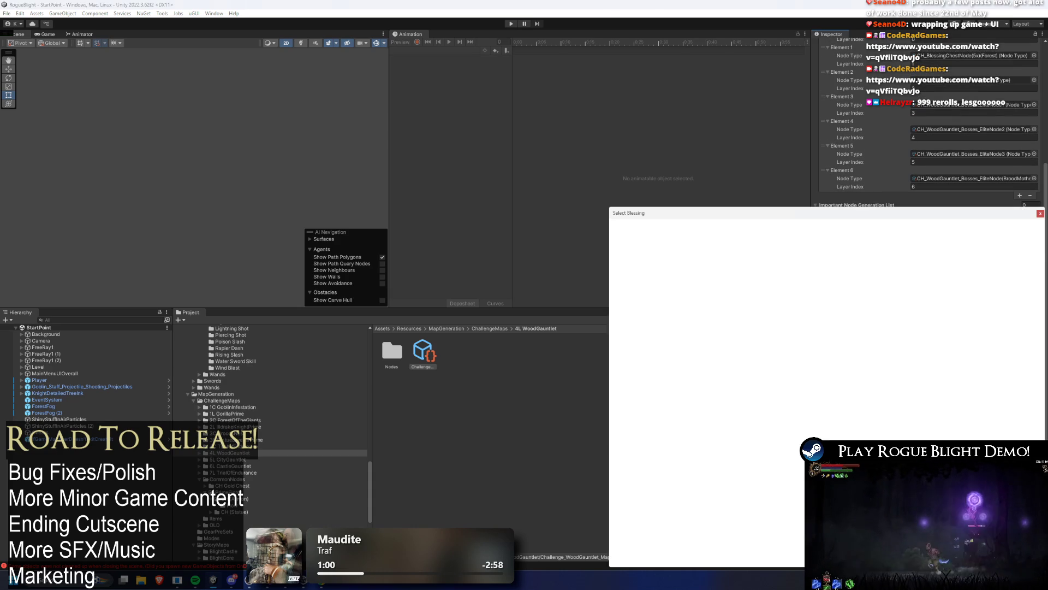
pyautogui.write('potof gol')
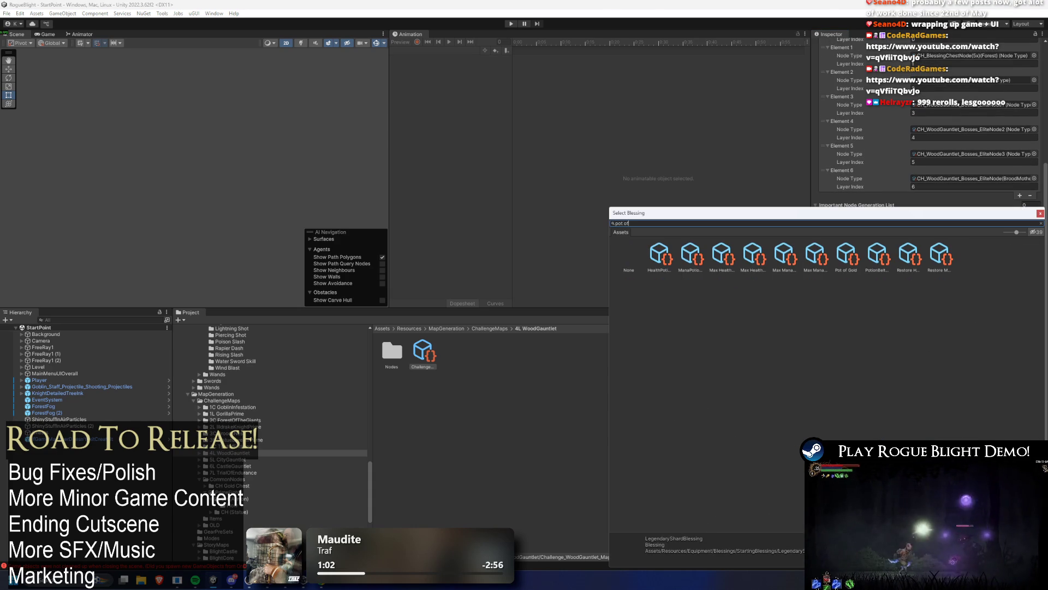
pyautogui.doubleClick(653, 264)
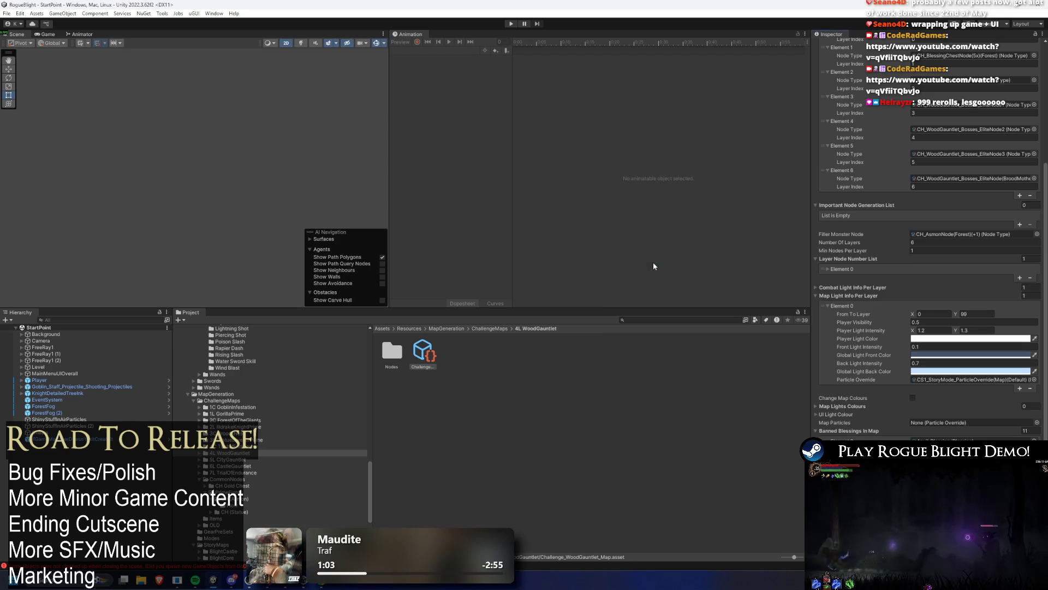
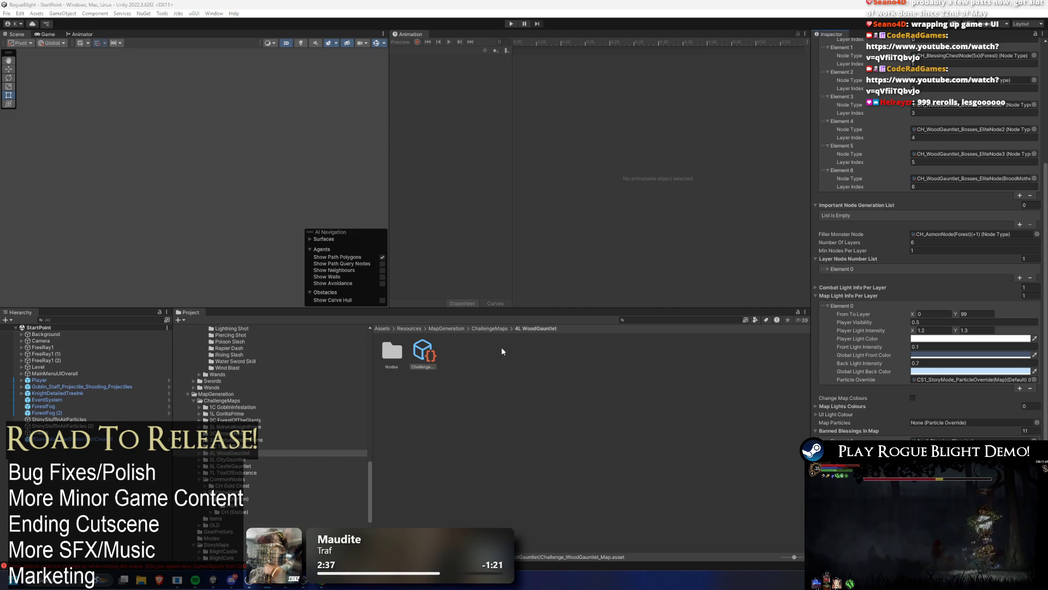
# Search the project for 'script' and open the CheatsScript source code.
pyautogui.click(667, 320)
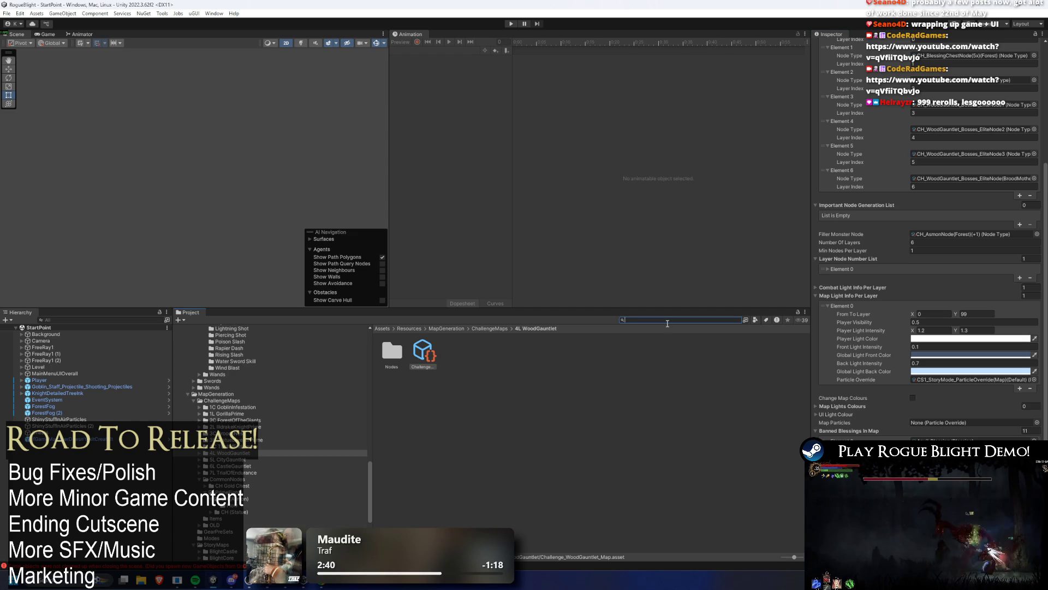
pyautogui.write('script')
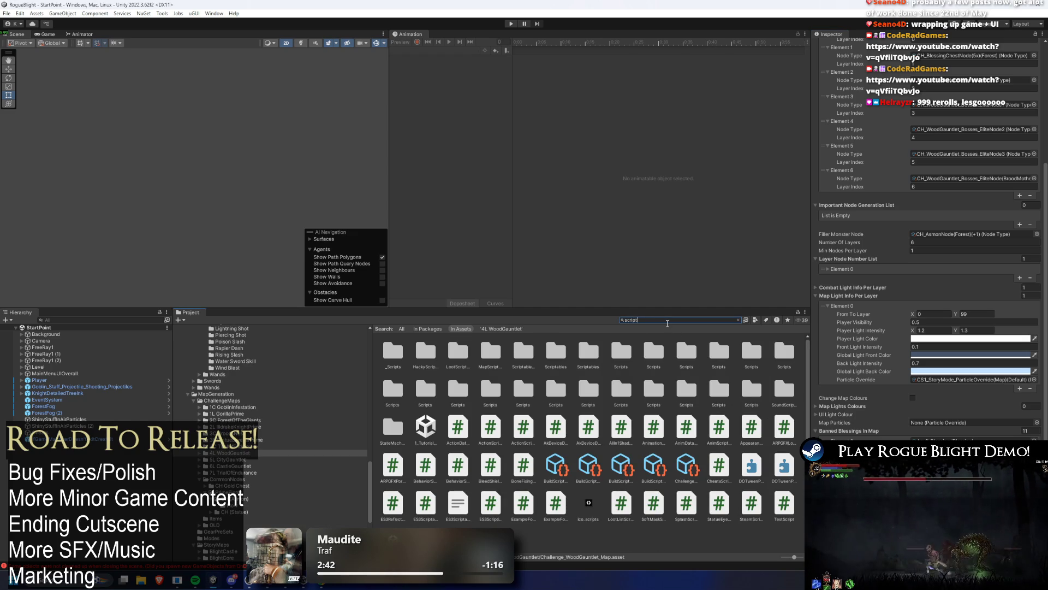
pyautogui.click(712, 473)
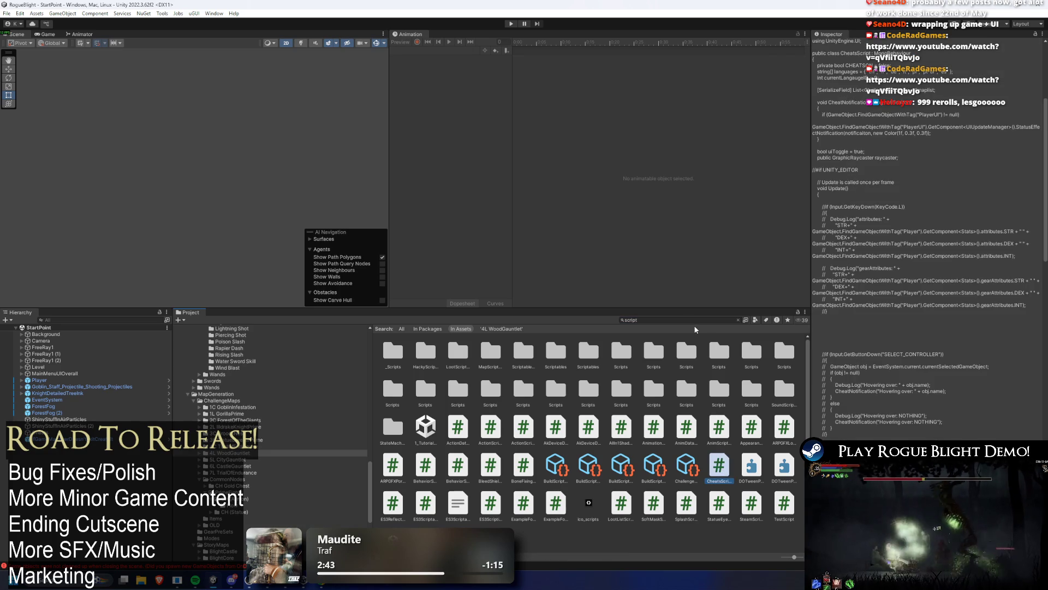
# Create a new C# script in the _Scripts folder named BannedBlessings.
pyautogui.click(438, 331)
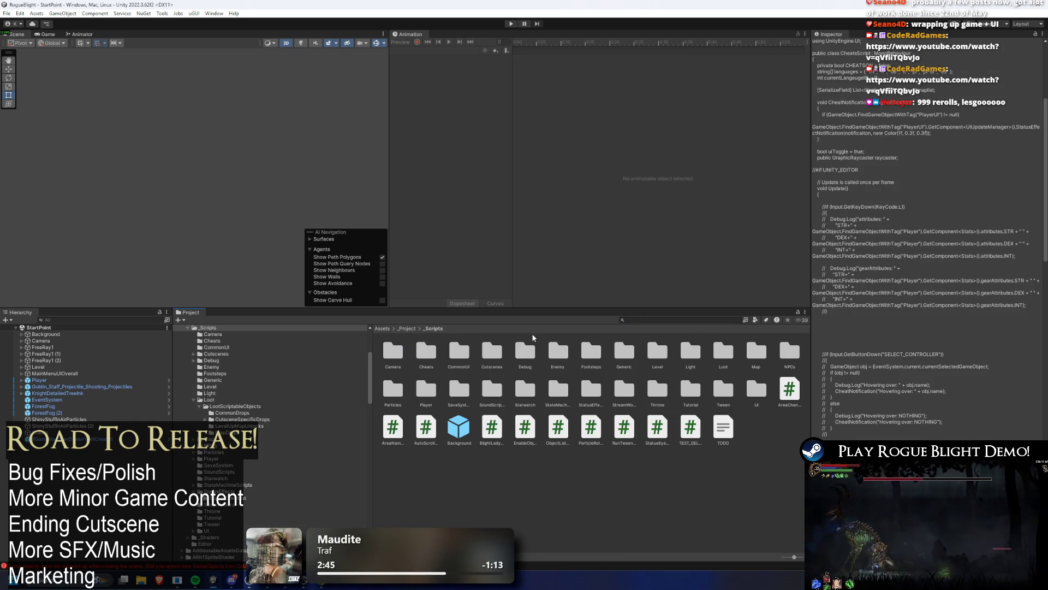
pyautogui.click(627, 390)
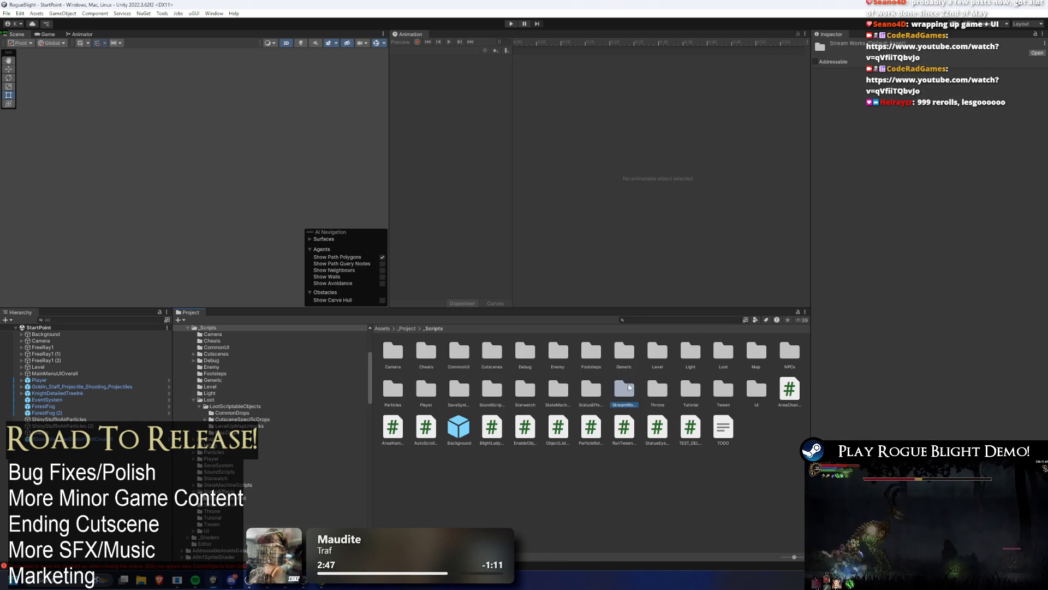
pyautogui.rightClick(546, 478)
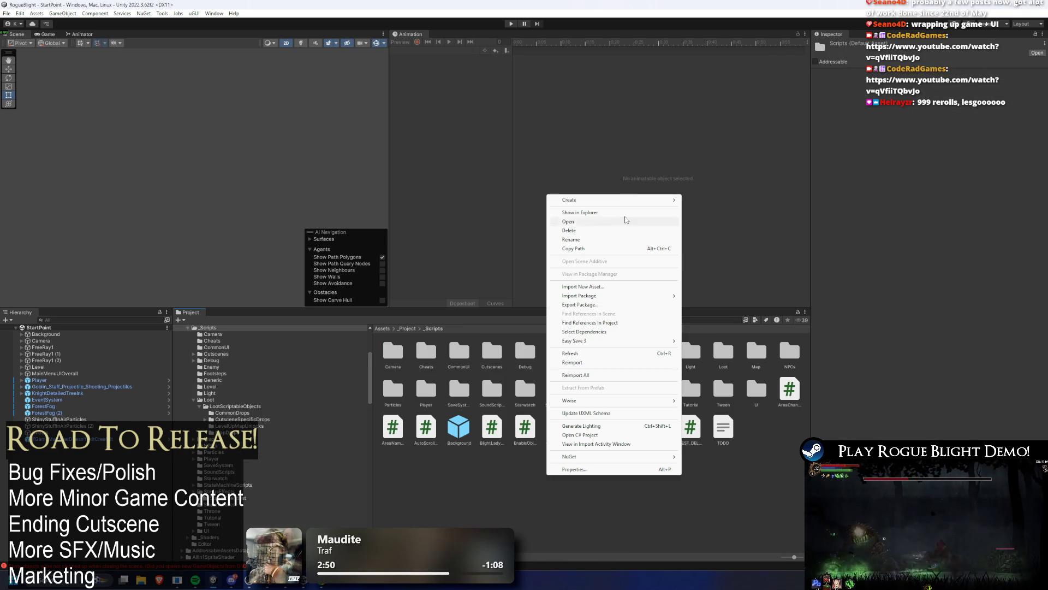
pyautogui.moveTo(623, 202)
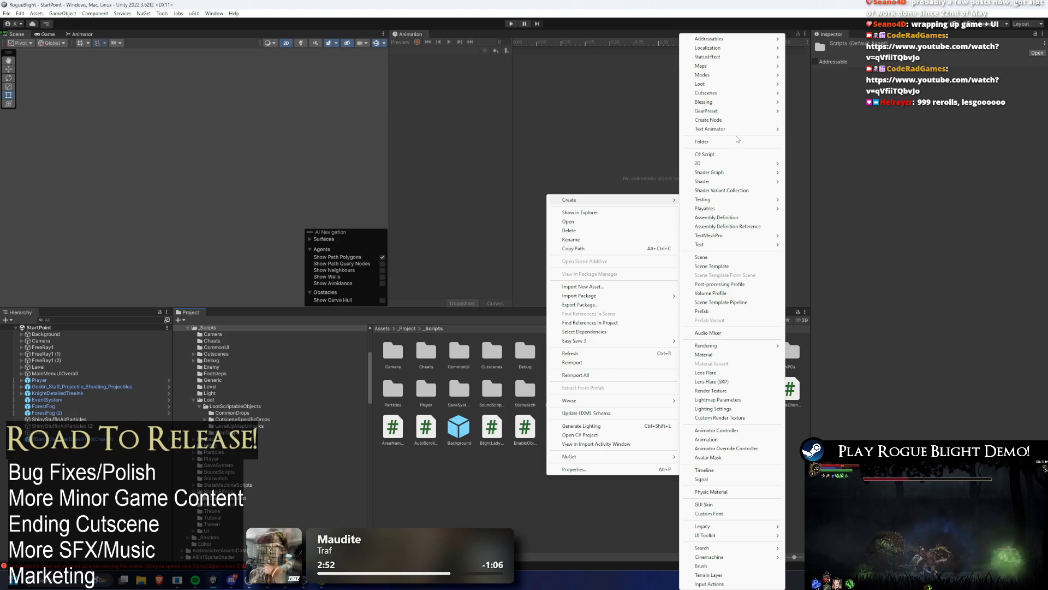
pyautogui.click(730, 155)
pyautogui.press('BackSpace')
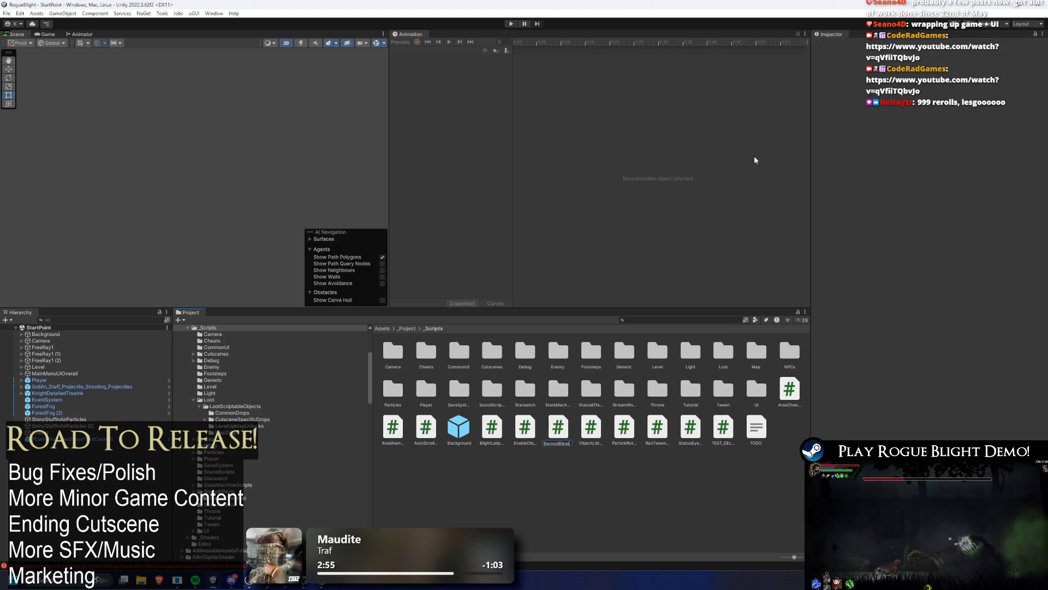
pyautogui.write('ings')
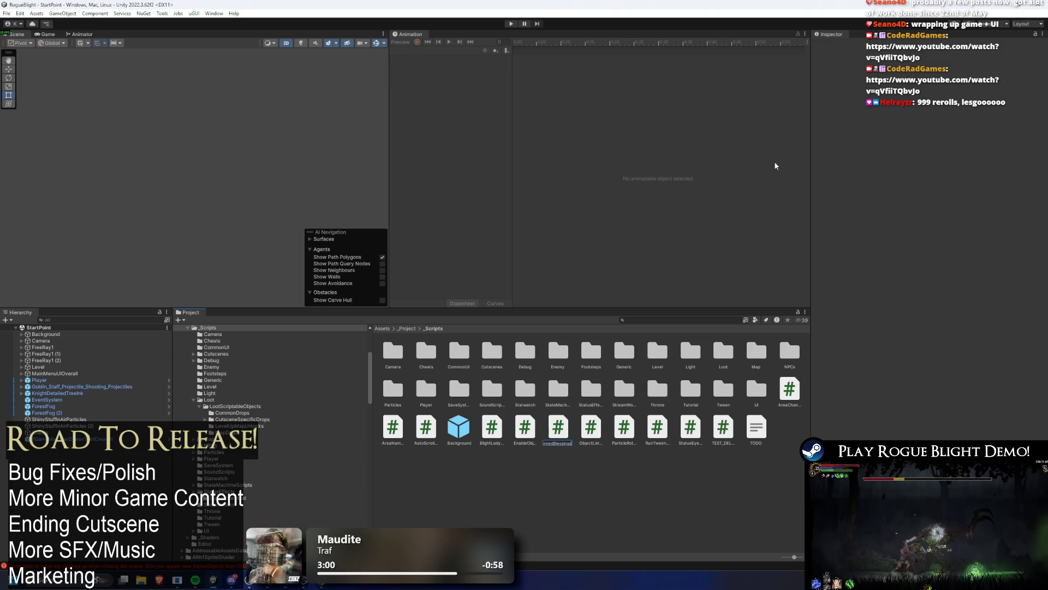
pyautogui.press('Return')
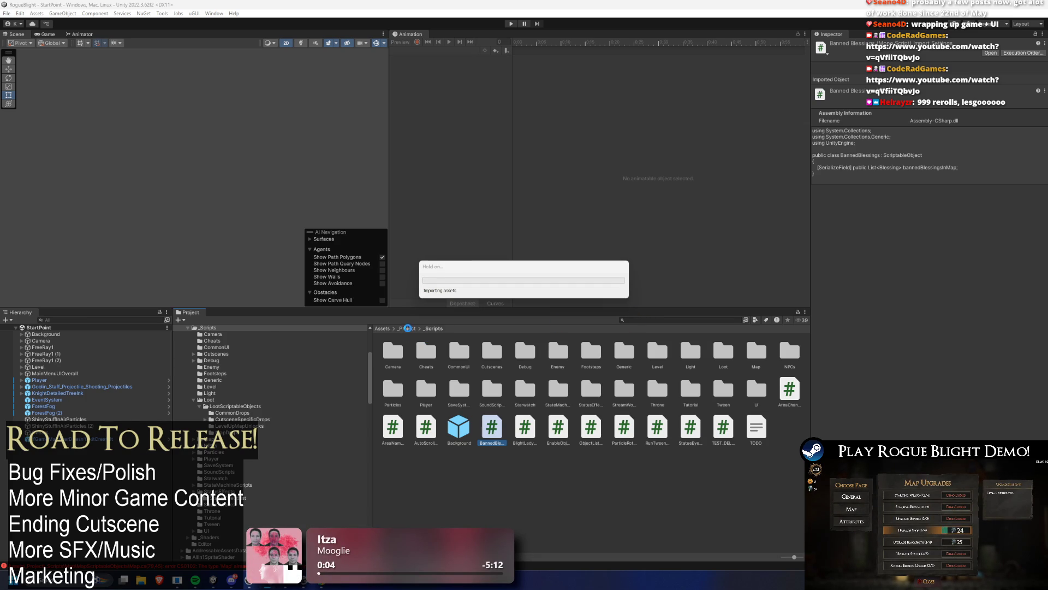
# Navigate up to the _Project folder in the Project browser.
pyautogui.click(408, 328)
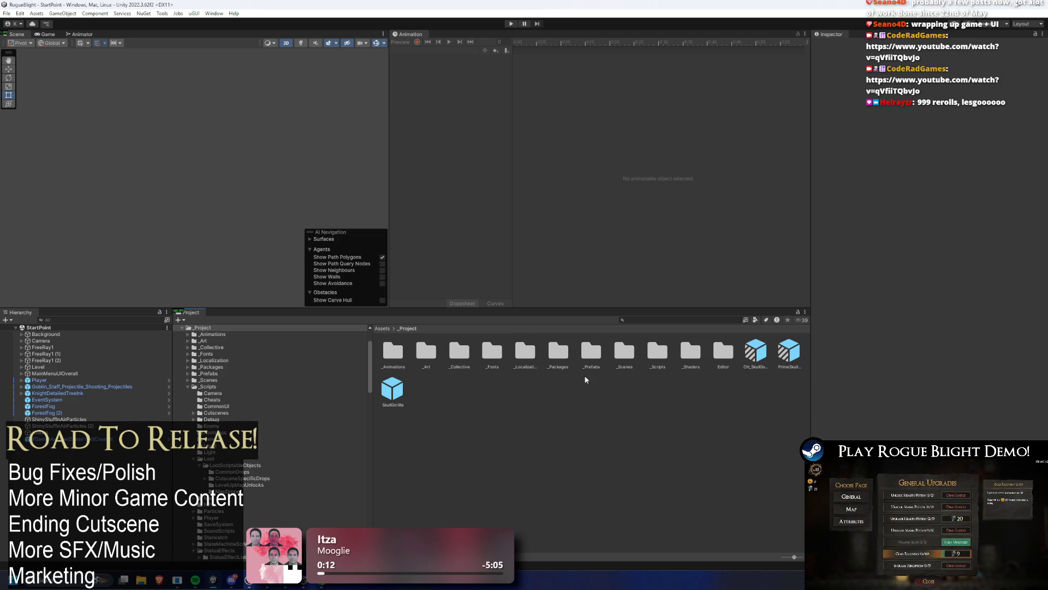
# Create a new folder named Scriptible inside _Prefabs.
pyautogui.doubleClick(589, 361)
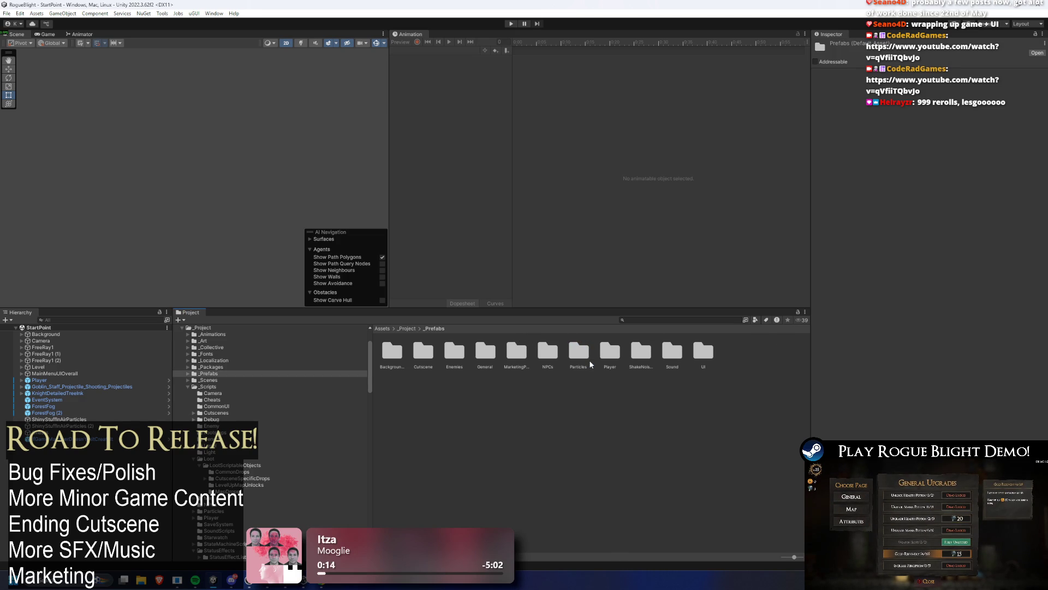
pyautogui.rightClick(543, 401)
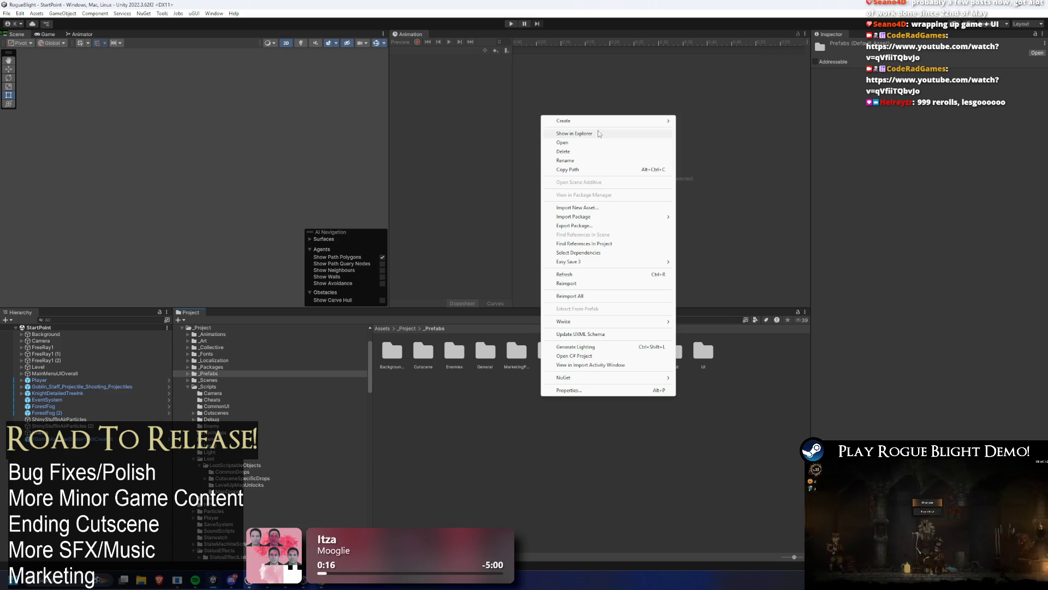
pyautogui.moveTo(644, 121)
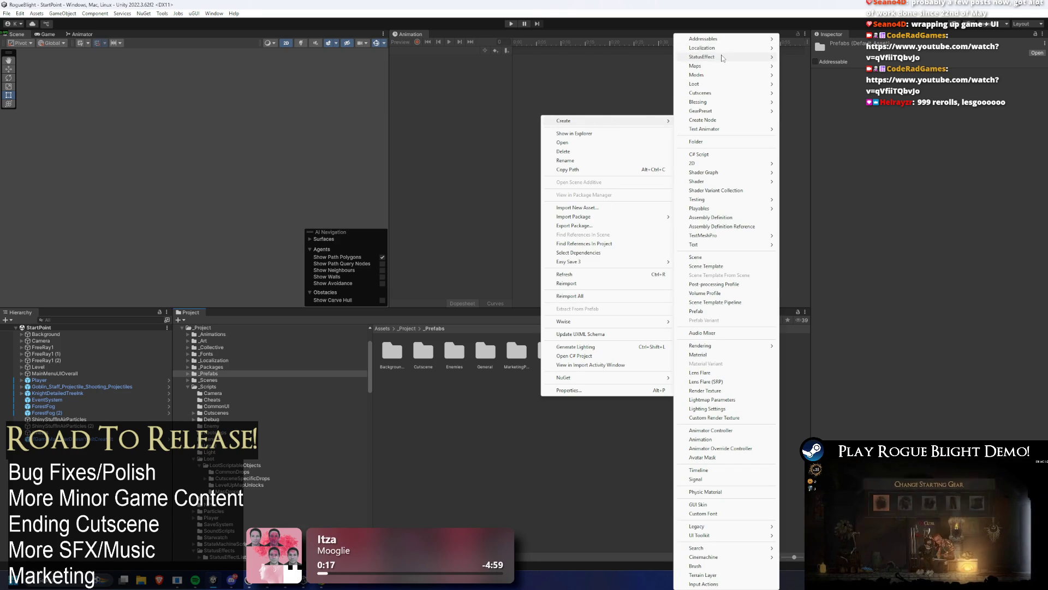
pyautogui.moveTo(710, 58)
pyautogui.click(722, 141)
pyautogui.write('S')
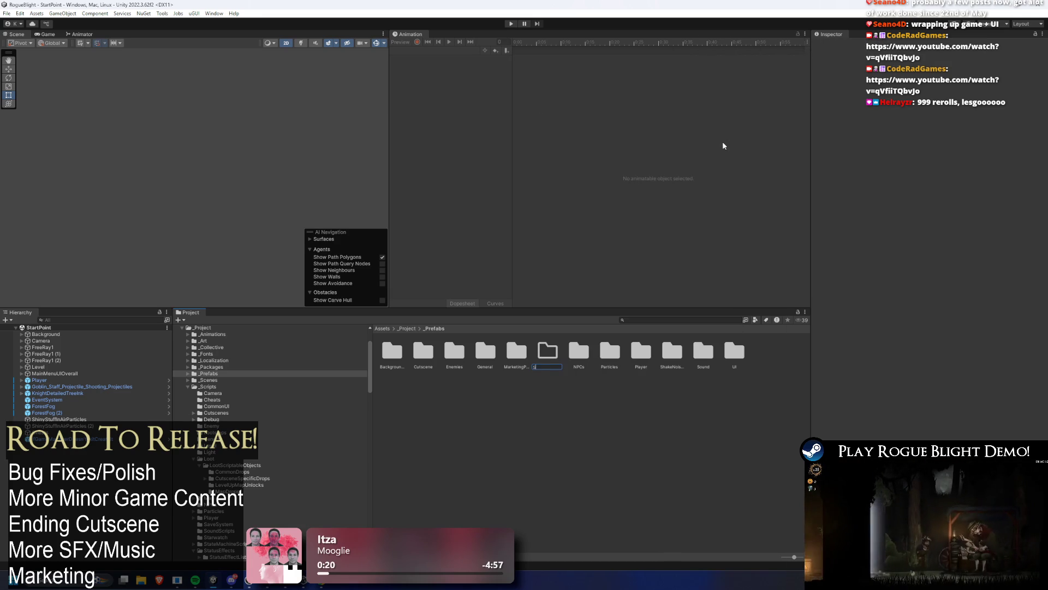
pyautogui.write('criptible')
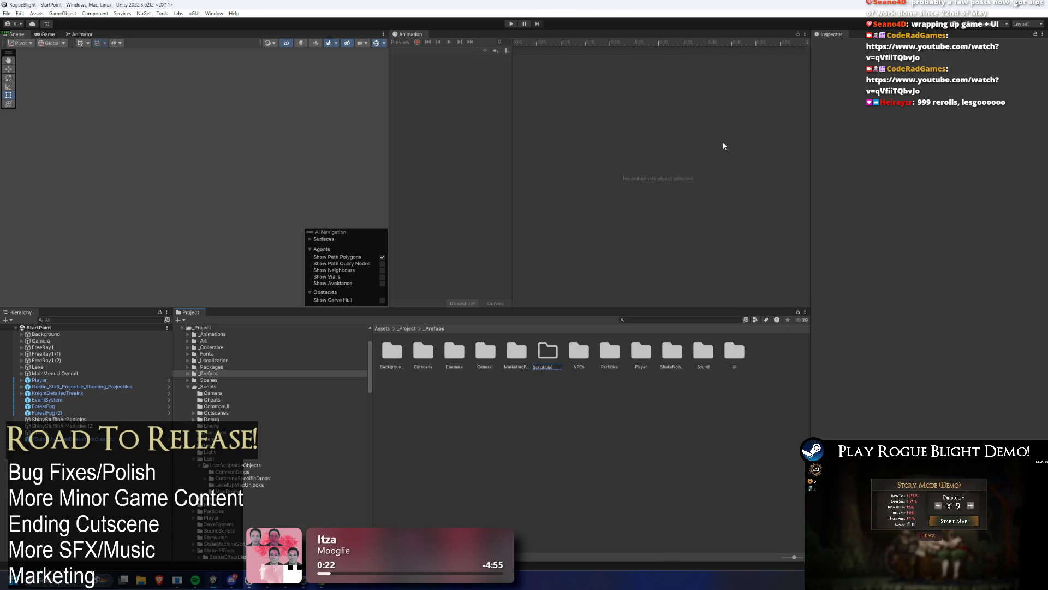
pyautogui.press('Return')
# Browse the Create menu inside Scriptible and close it without creating anything.
pyautogui.rightClick(474, 392)
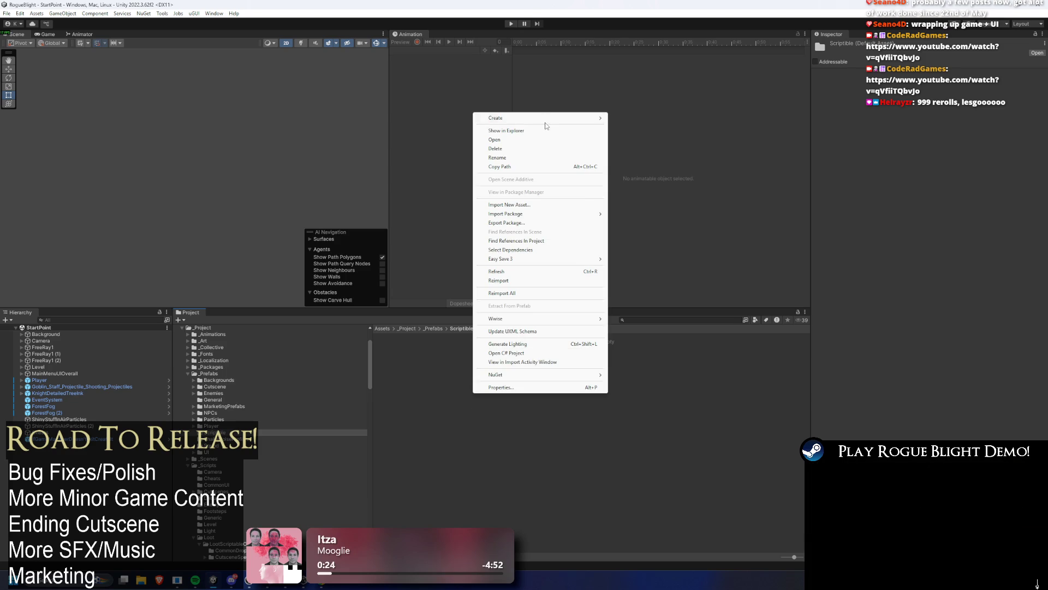
pyautogui.moveTo(545, 119)
pyautogui.click(629, 121)
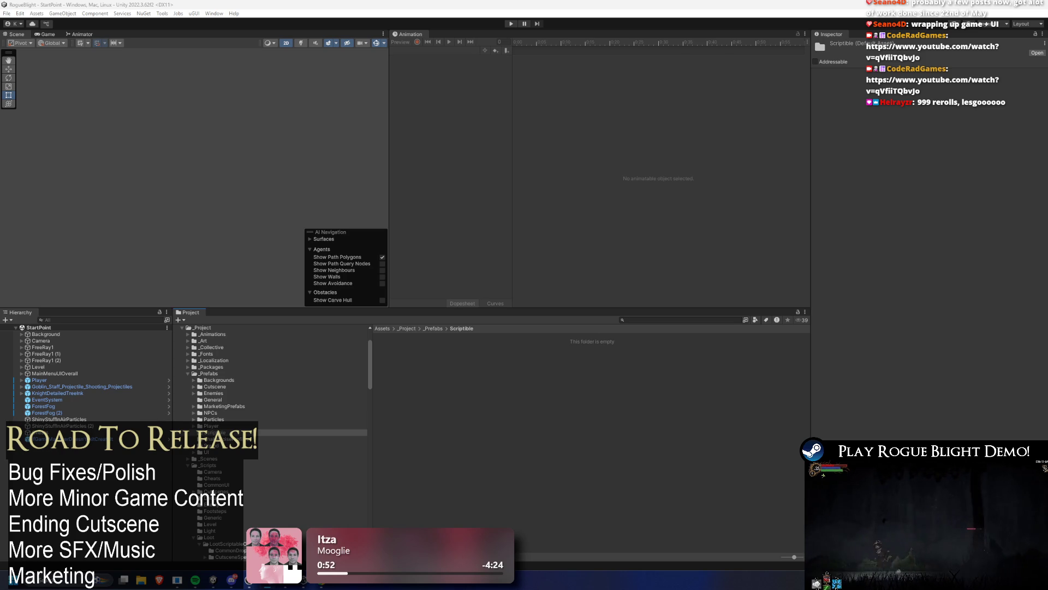
# Browse the Create > Maps submenu in Scriptible and dismiss it unused.
pyautogui.rightClick(520, 375)
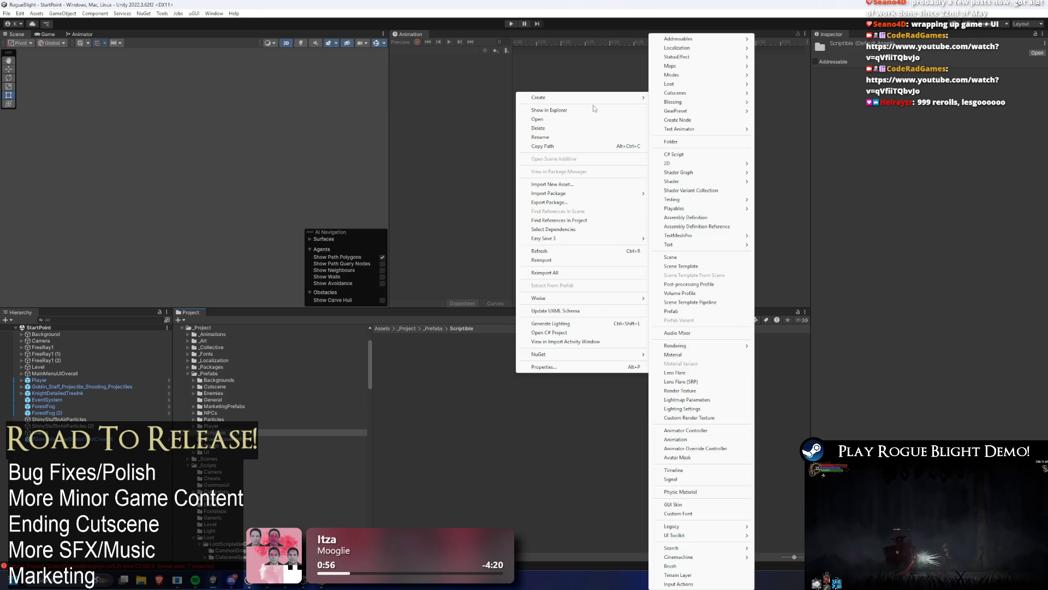
pyautogui.moveTo(591, 97)
pyautogui.moveTo(691, 69)
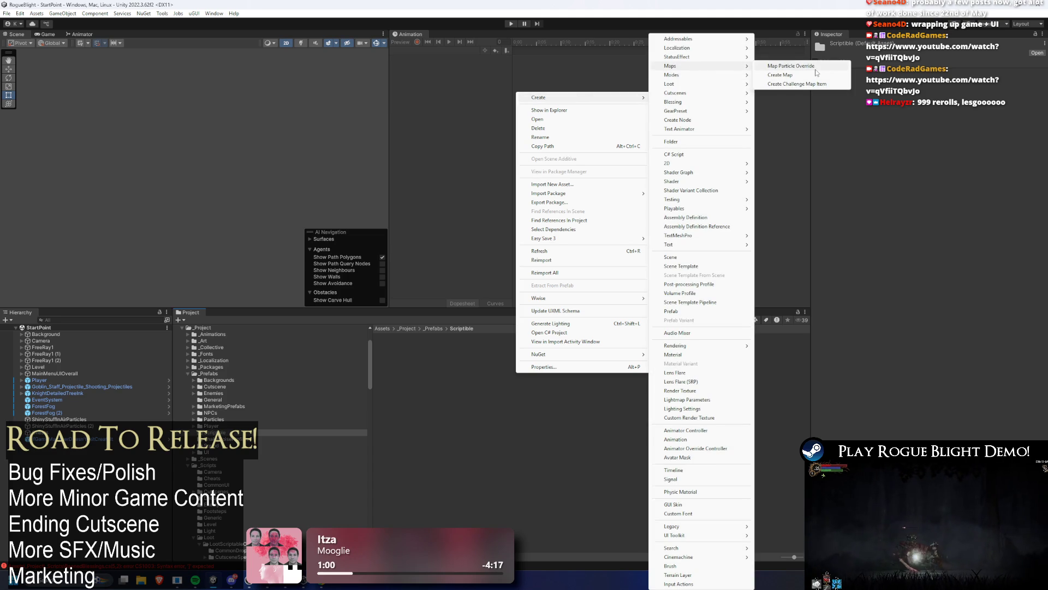
pyautogui.click(816, 74)
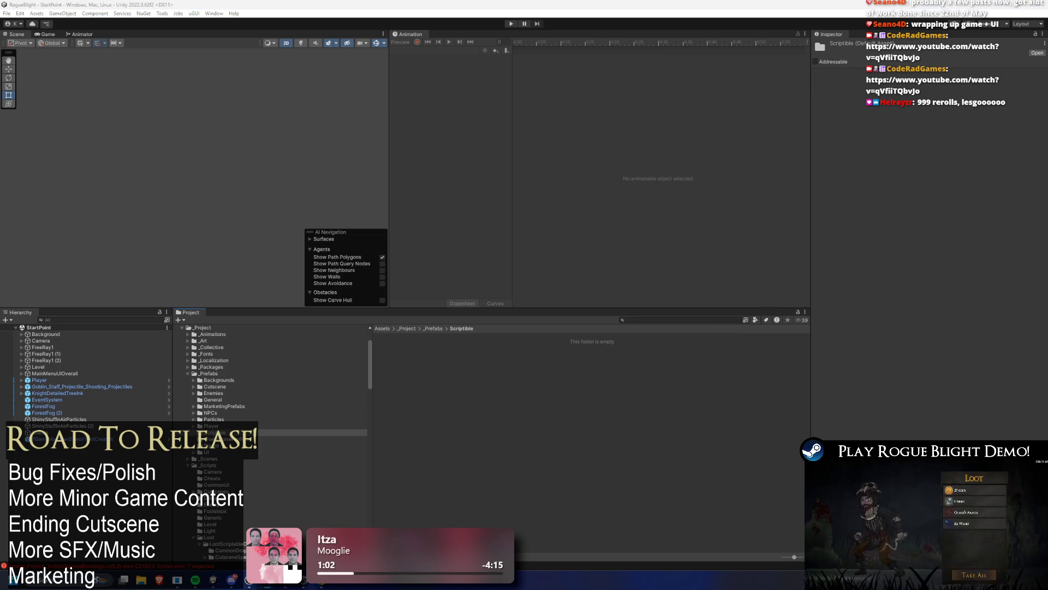
# Check the Create > Loot submenu, cancel, then ping the BannedBlessings script in _Scripts.
pyautogui.rightClick(479, 378)
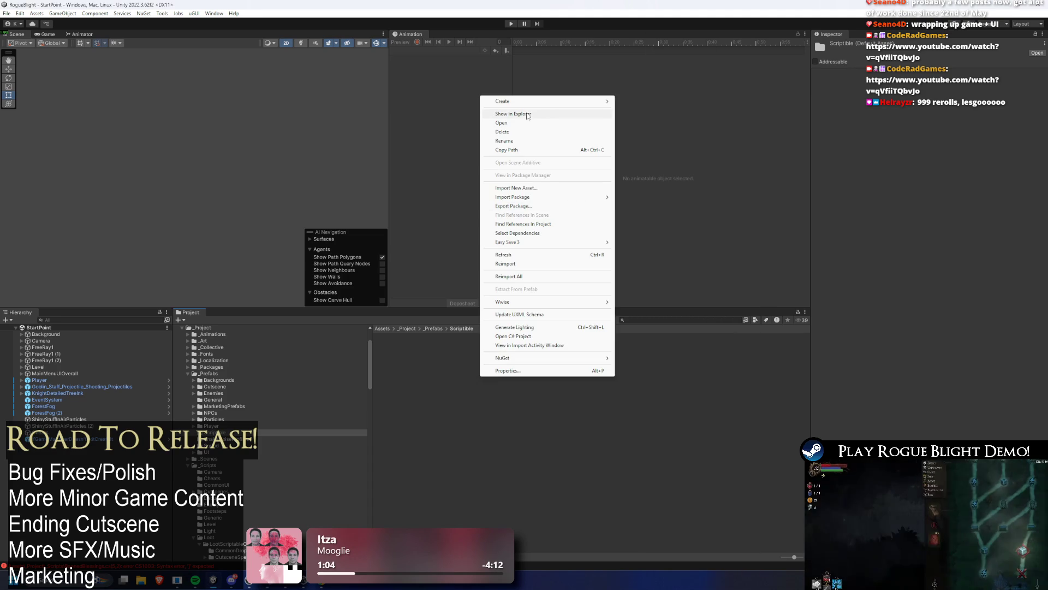
pyautogui.moveTo(542, 103)
pyautogui.moveTo(663, 76)
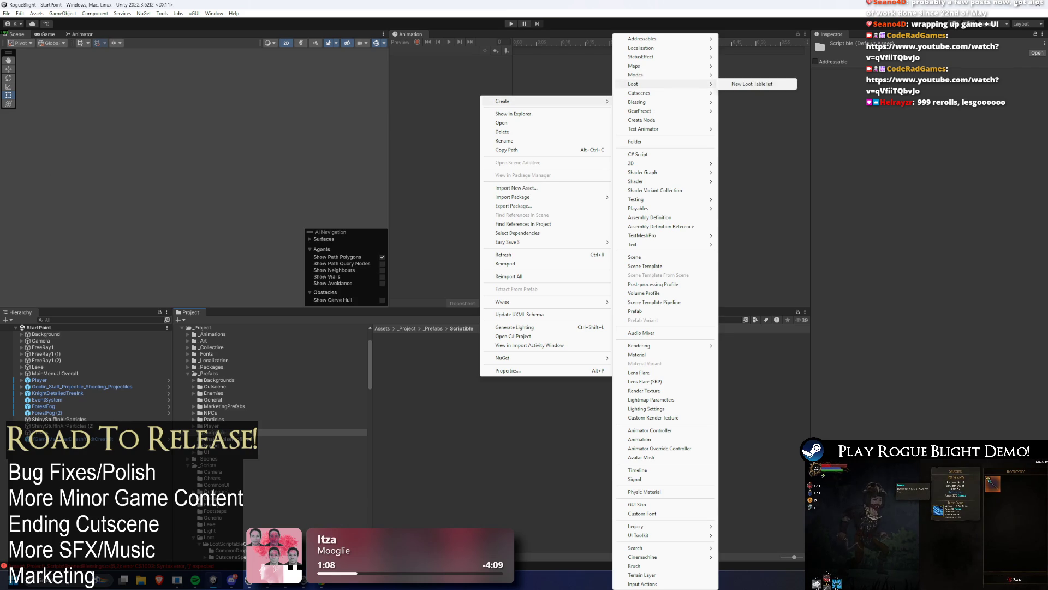
pyautogui.click(752, 84)
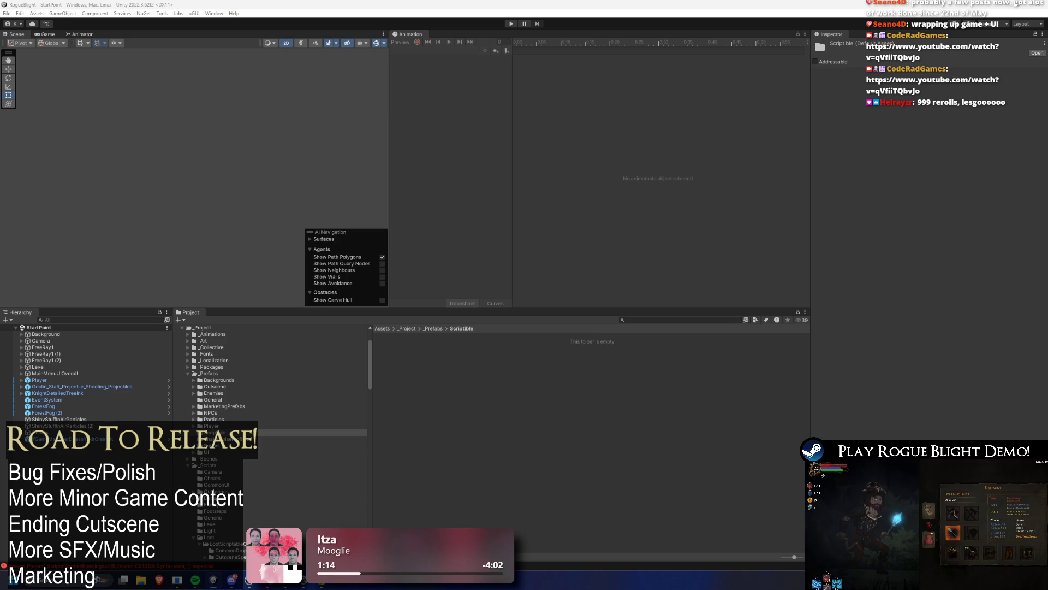
pyautogui.click(82, 565)
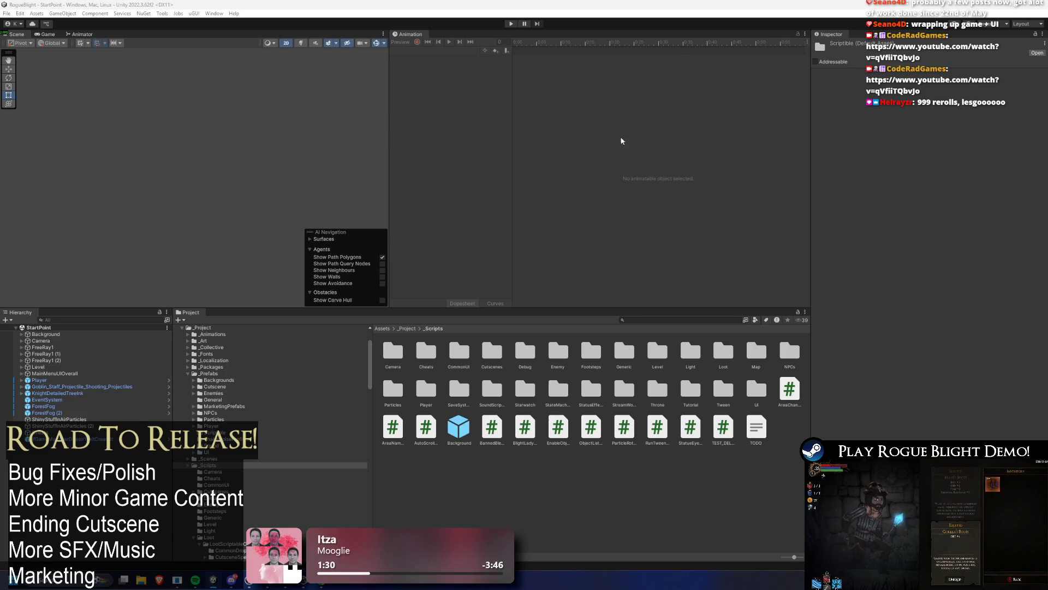
# Enter Play mode to launch the game at the Start Game save-slot screen.
pyautogui.click(511, 24)
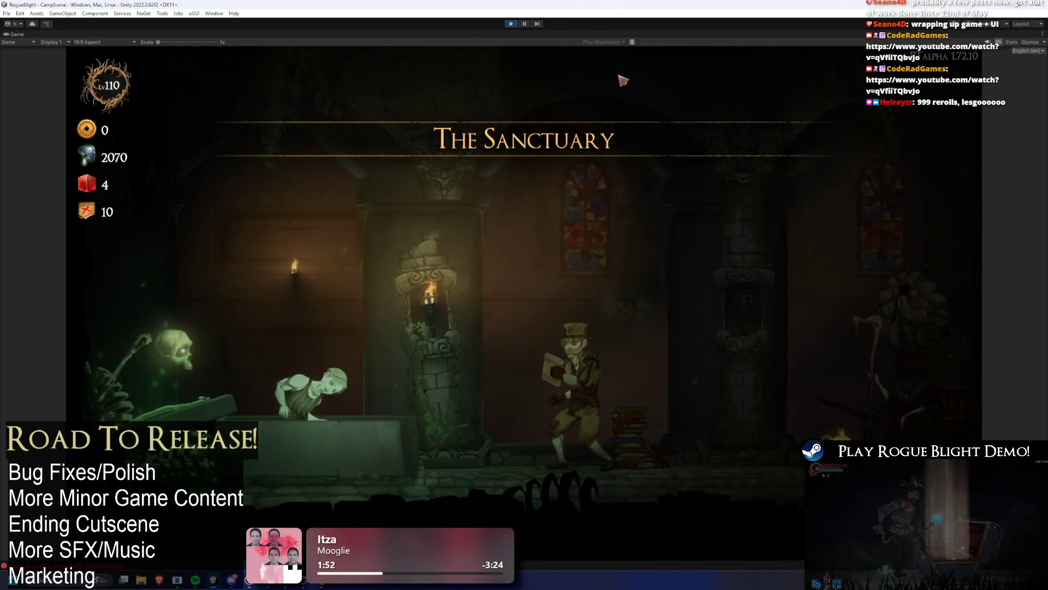
# Walk the player right to the map merchant and open the Challenge Maps list.
pyautogui.press('d')
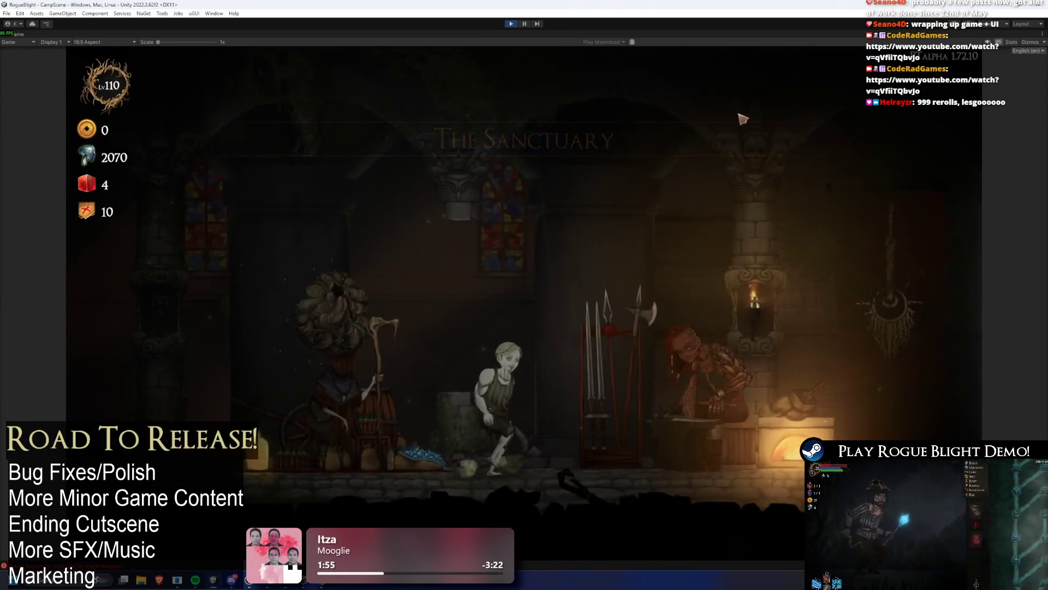
pyautogui.press('d')
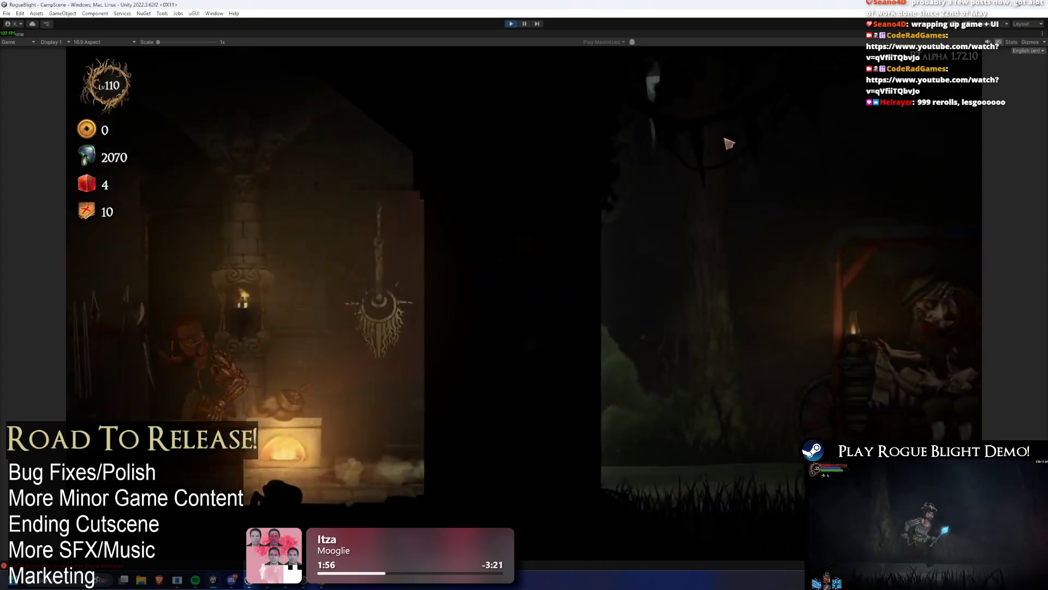
pyautogui.press('d')
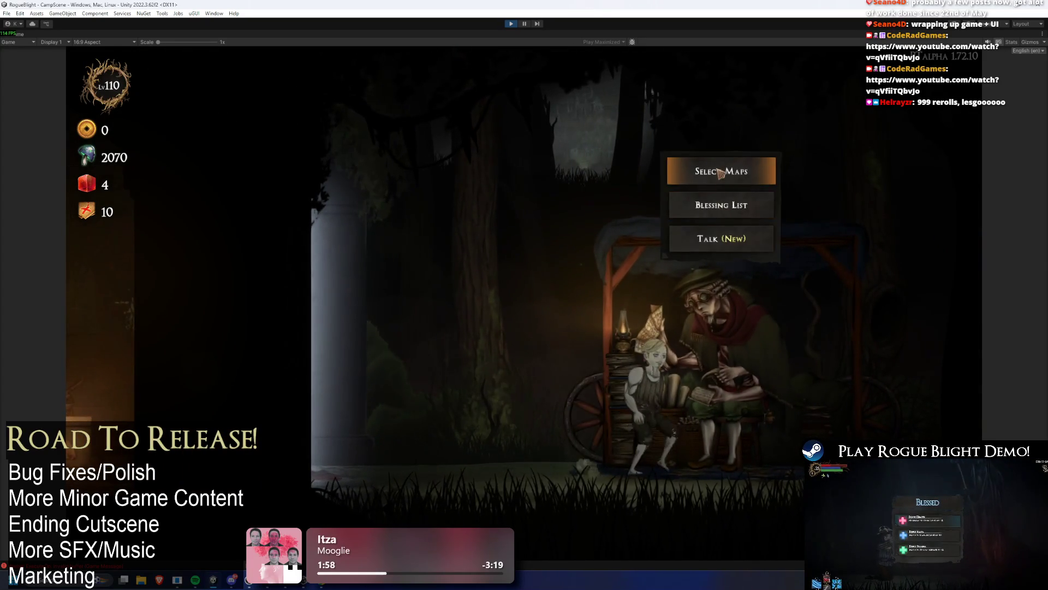
pyautogui.click(720, 173)
pyautogui.click(613, 234)
# Scroll the challenge maps, back out of map selection and exit Play mode.
pyautogui.scroll(-2, 568, 349)
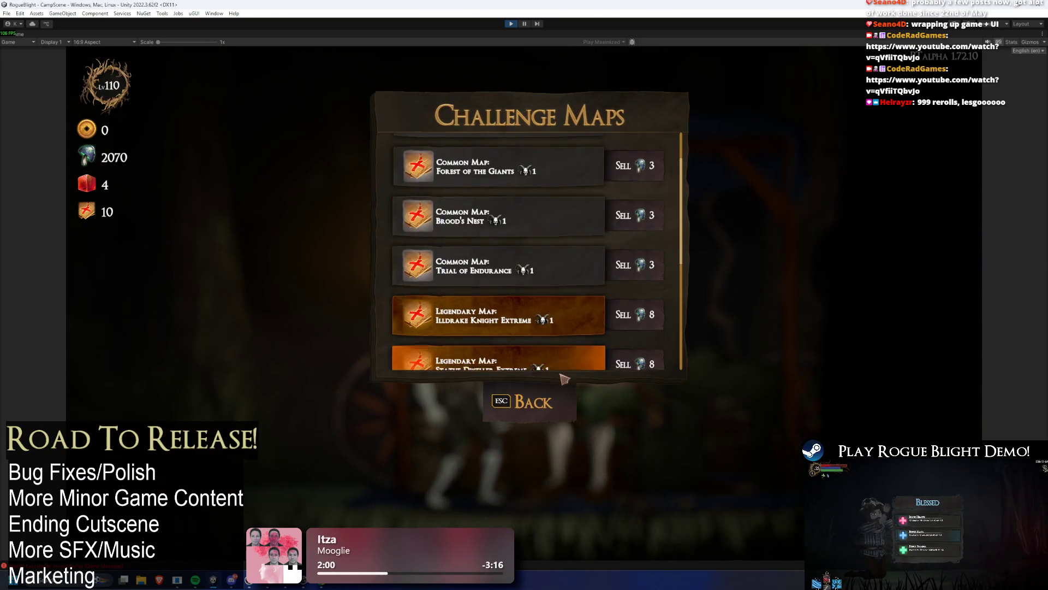
pyautogui.click(558, 407)
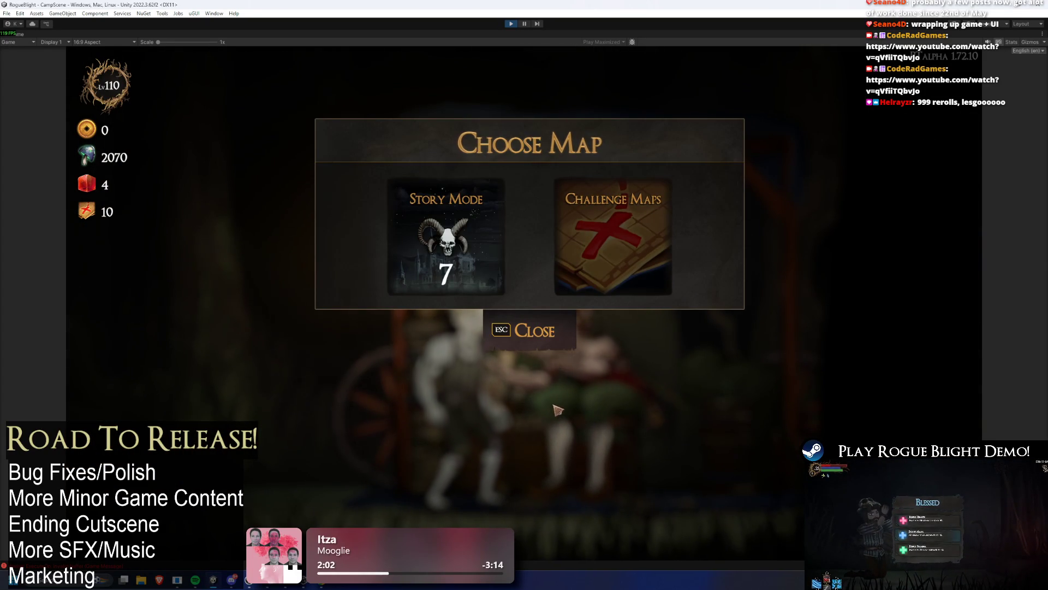
pyautogui.press('Escape')
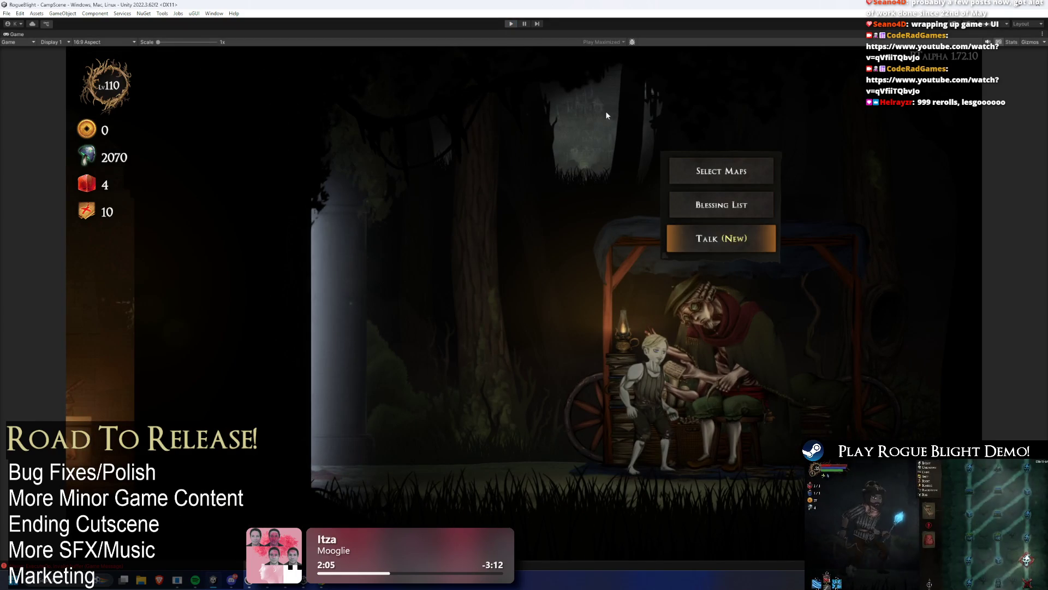
pyautogui.hotkey('ctrl', 'p')
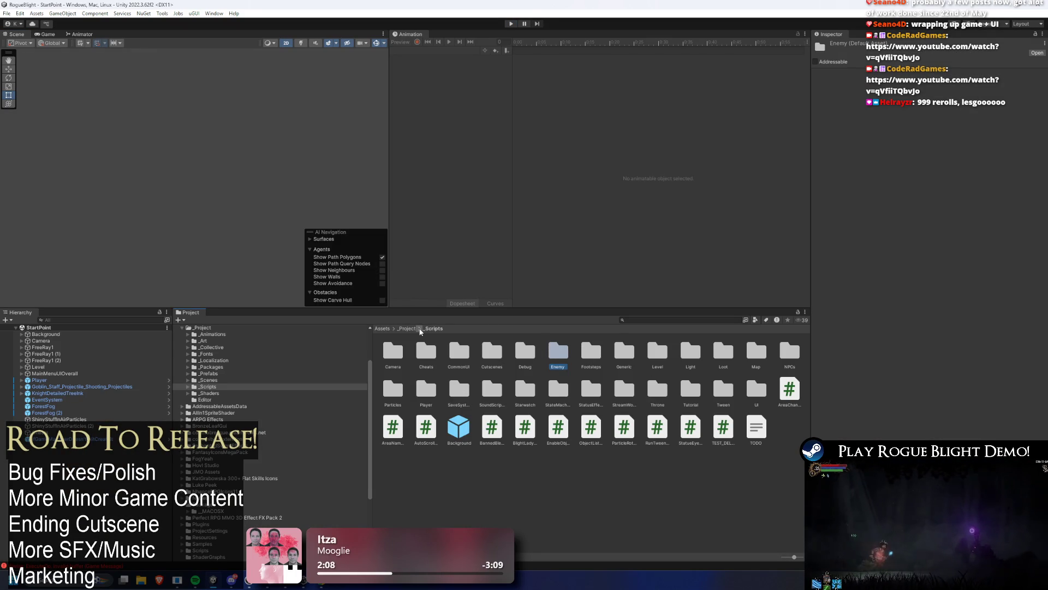
# Go to _Project > _Prefabs > Scriptible and check the Create > Maps menu without creating anything.
pyautogui.click(418, 329)
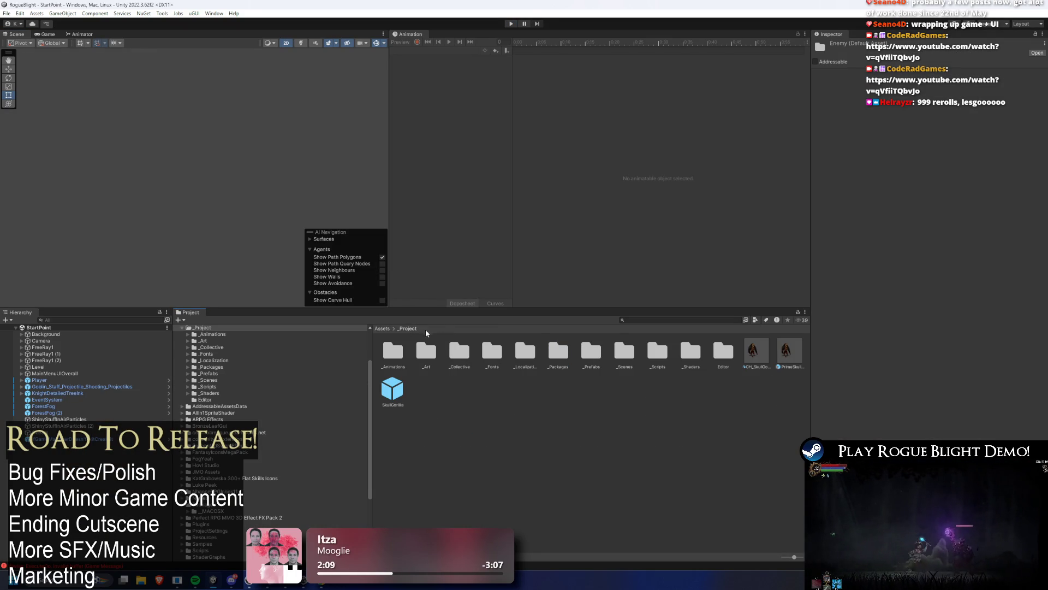
pyautogui.doubleClick(597, 353)
pyautogui.doubleClick(654, 355)
pyautogui.rightClick(598, 352)
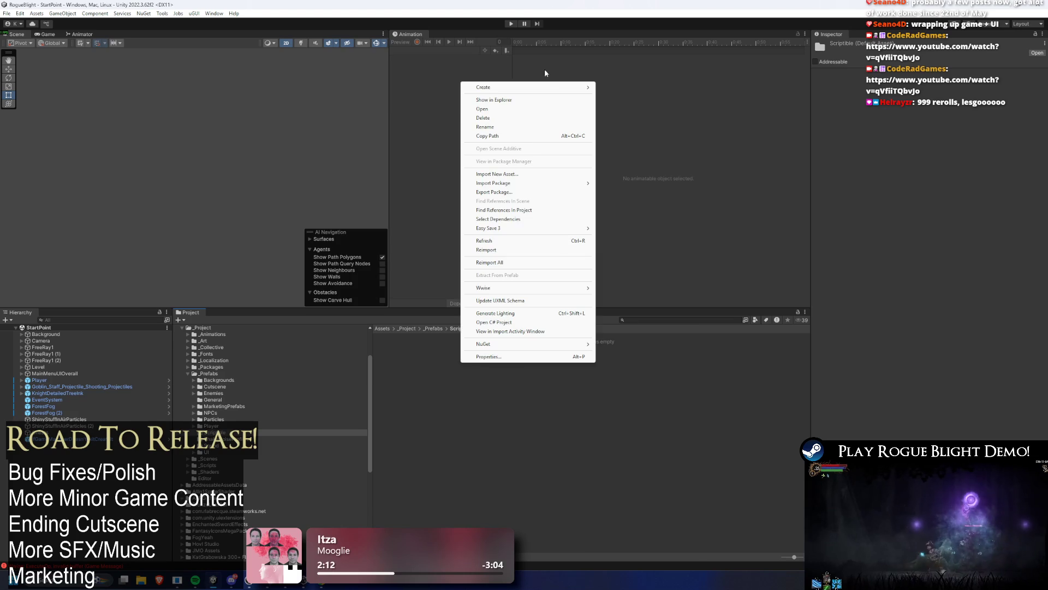
pyautogui.moveTo(491, 87)
pyautogui.moveTo(652, 66)
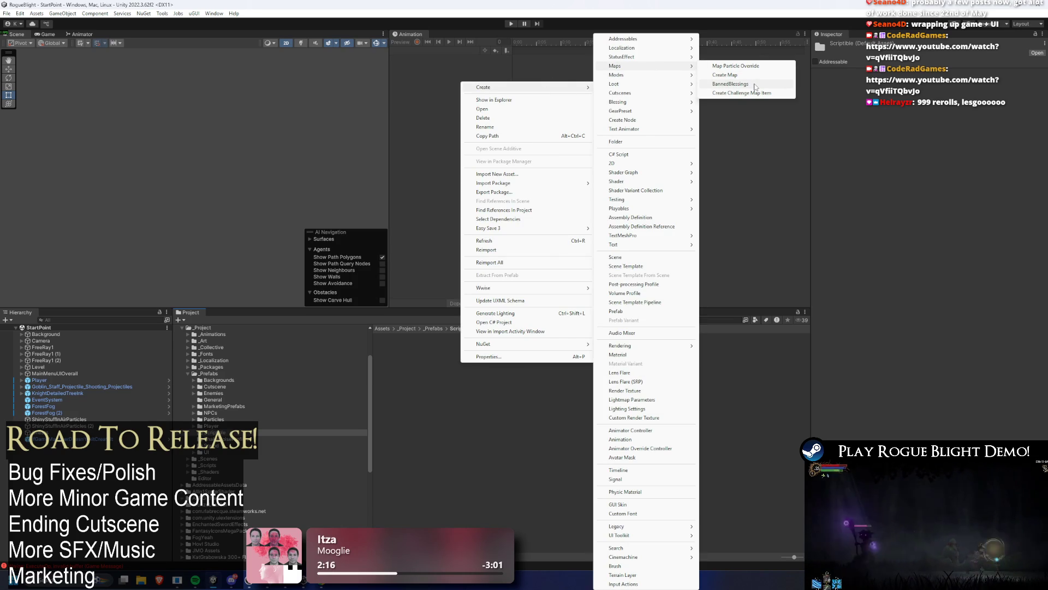
pyautogui.press('Escape')
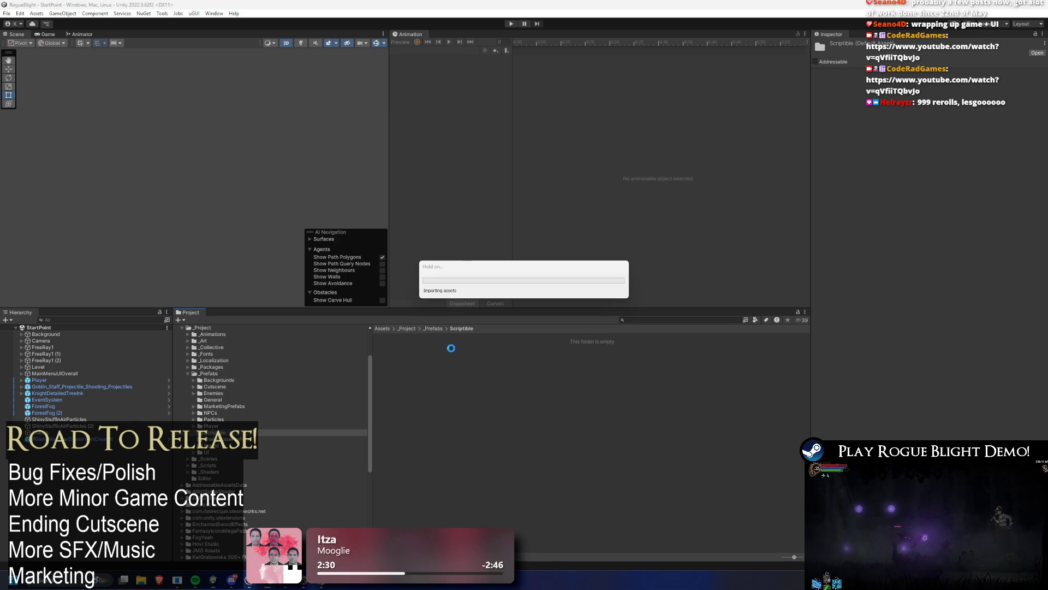
# Create a Banned Blessings asset from Create > Maps in Scriptible and name it.
pyautogui.rightClick(425, 365)
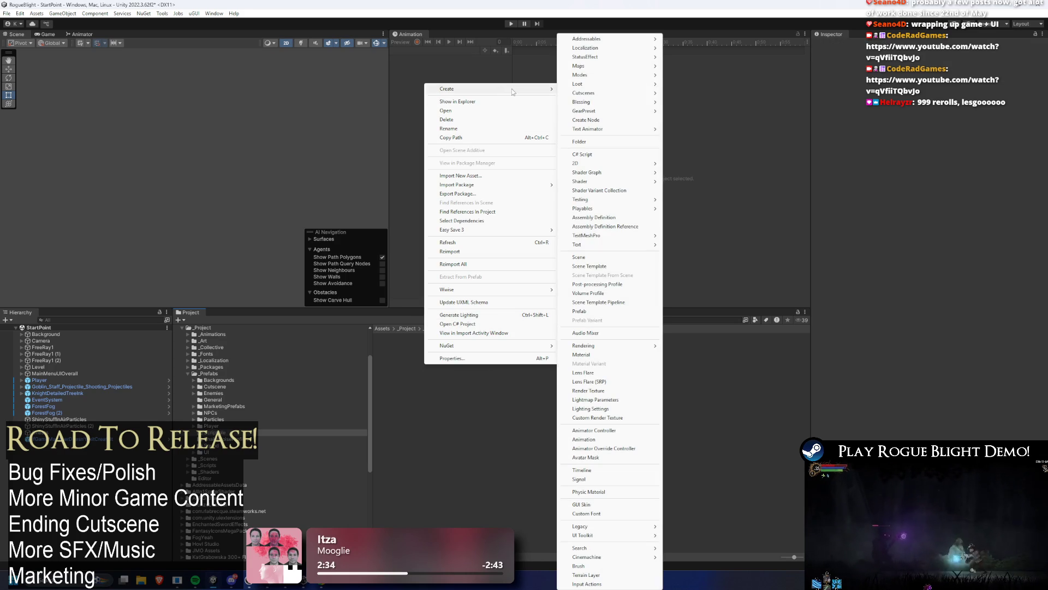
pyautogui.moveTo(619, 77)
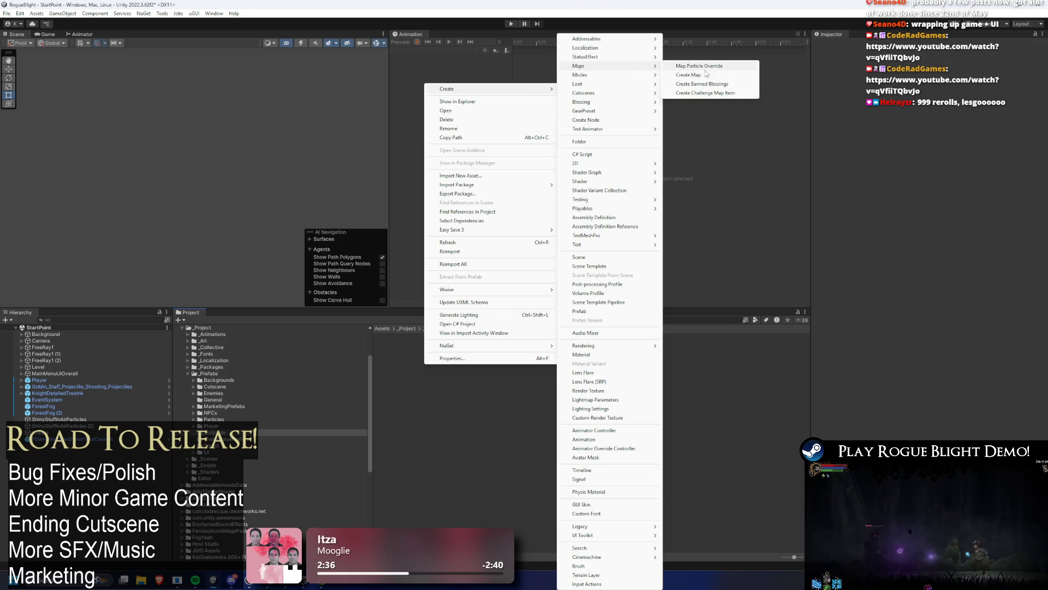
pyautogui.click(722, 84)
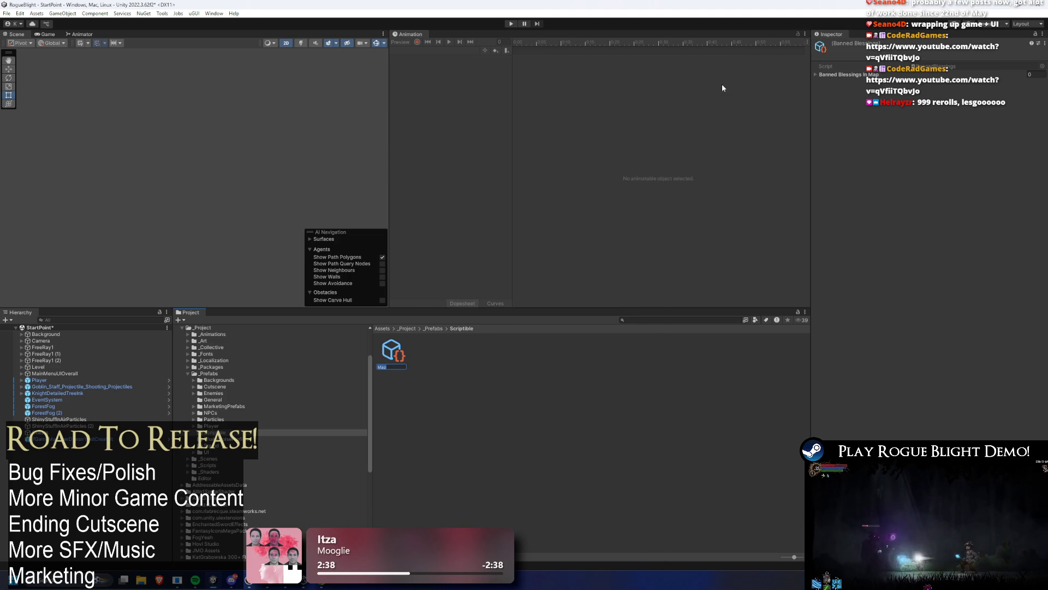
pyautogui.press('BackSpace')
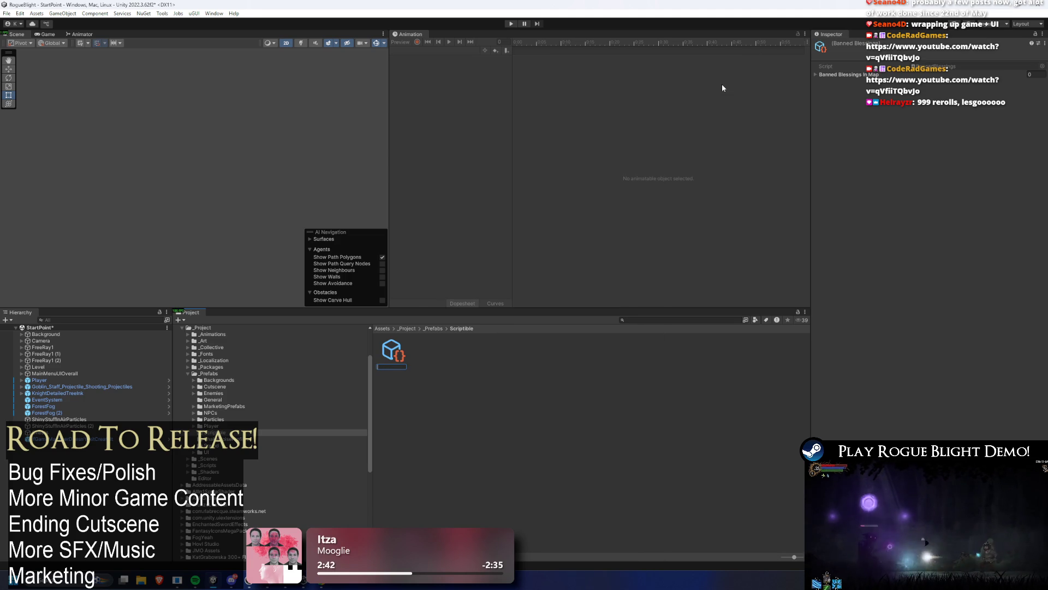
pyautogui.write('BannedBl')
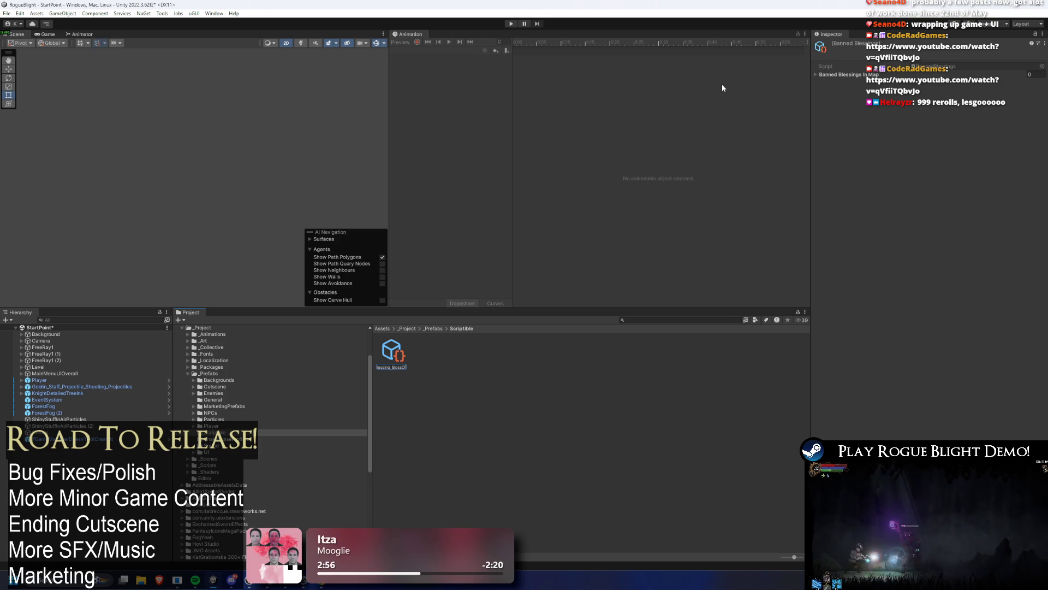
pyautogui.press('Return')
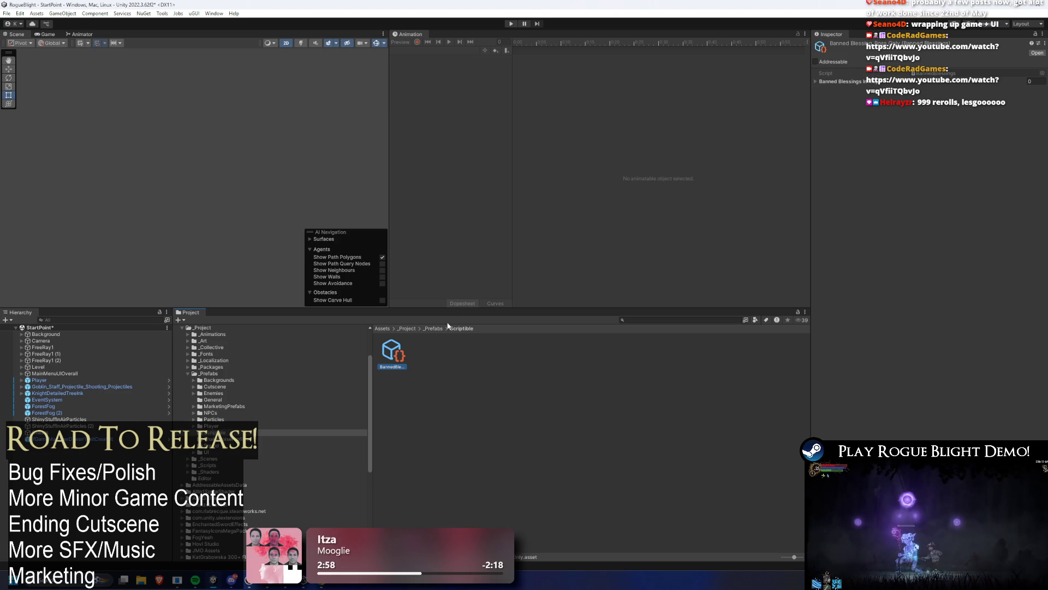
# Duplicate the BannedBlessings asset and give the copy a new name.
pyautogui.hotkey('ctrl', 'd')
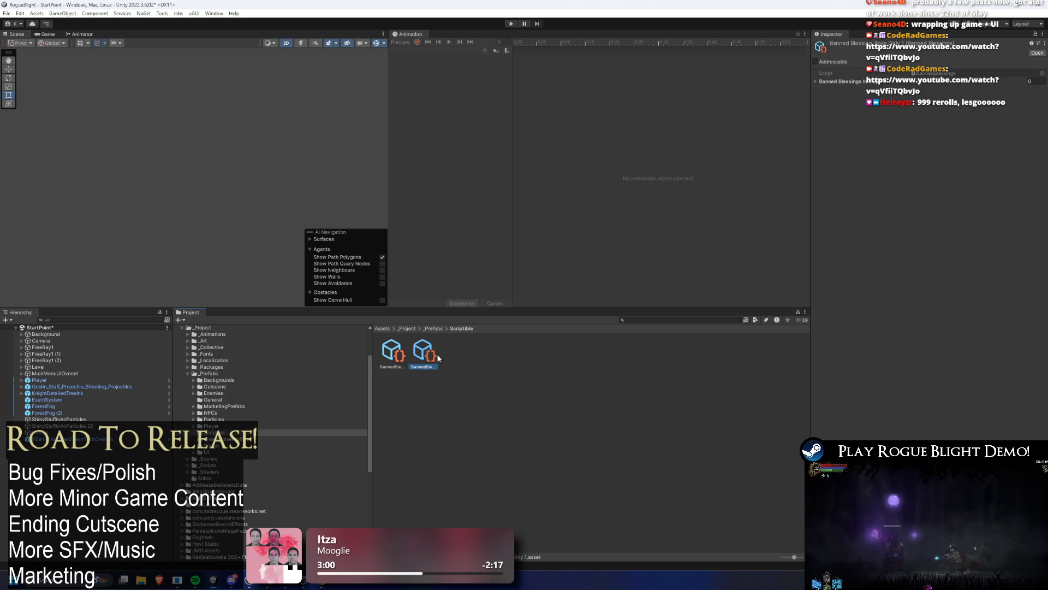
pyautogui.rightClick(432, 360)
pyautogui.click(481, 120)
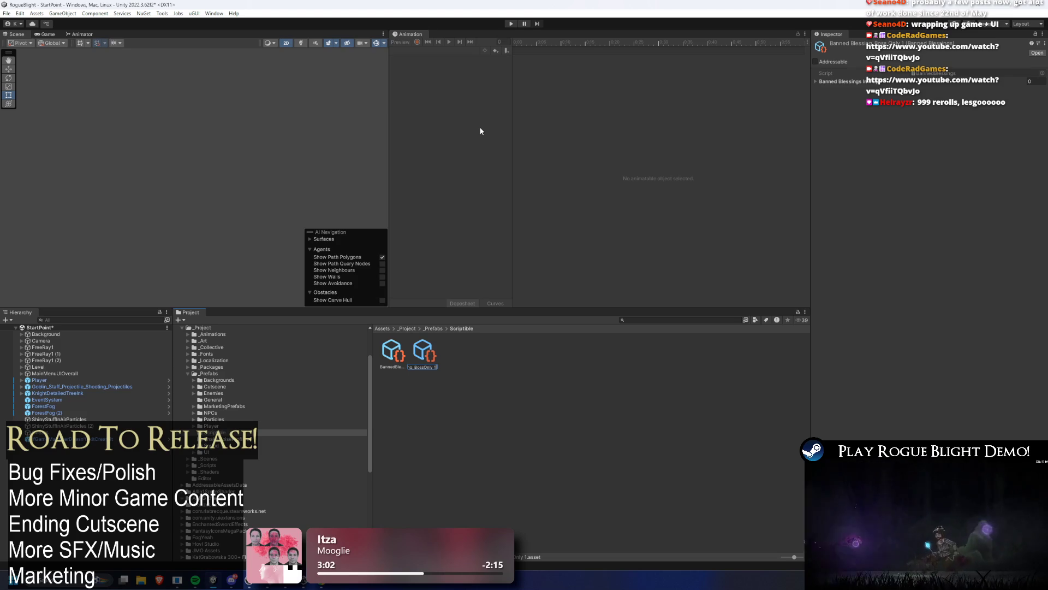
pyautogui.write('Ba')
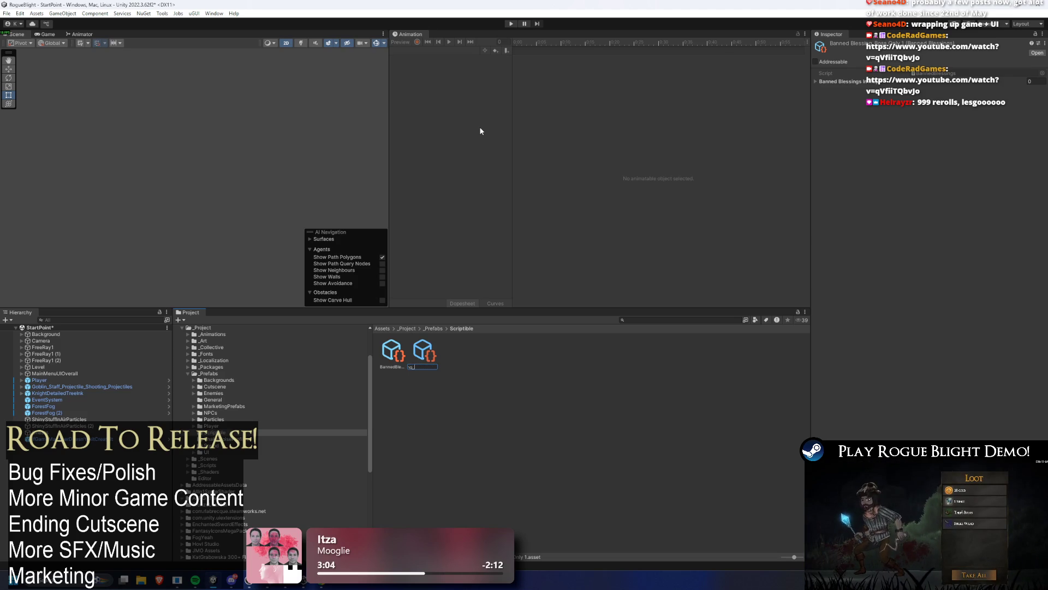
pyautogui.write('ul')
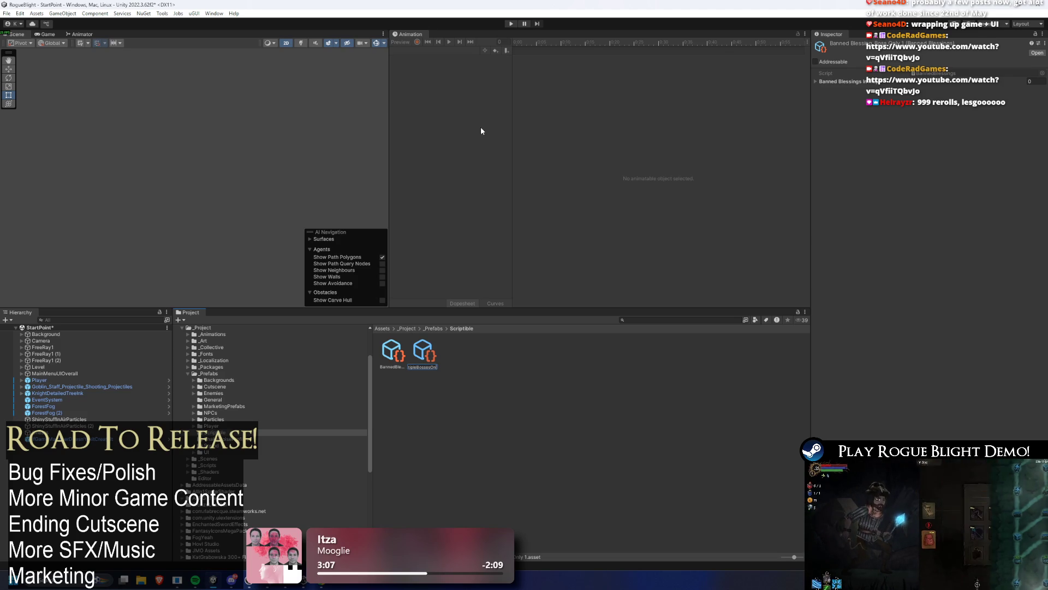
pyautogui.press('Return')
# Find and inspect the BlightCore map asset, then search the project for 'banned bles'.
pyautogui.click(383, 350)
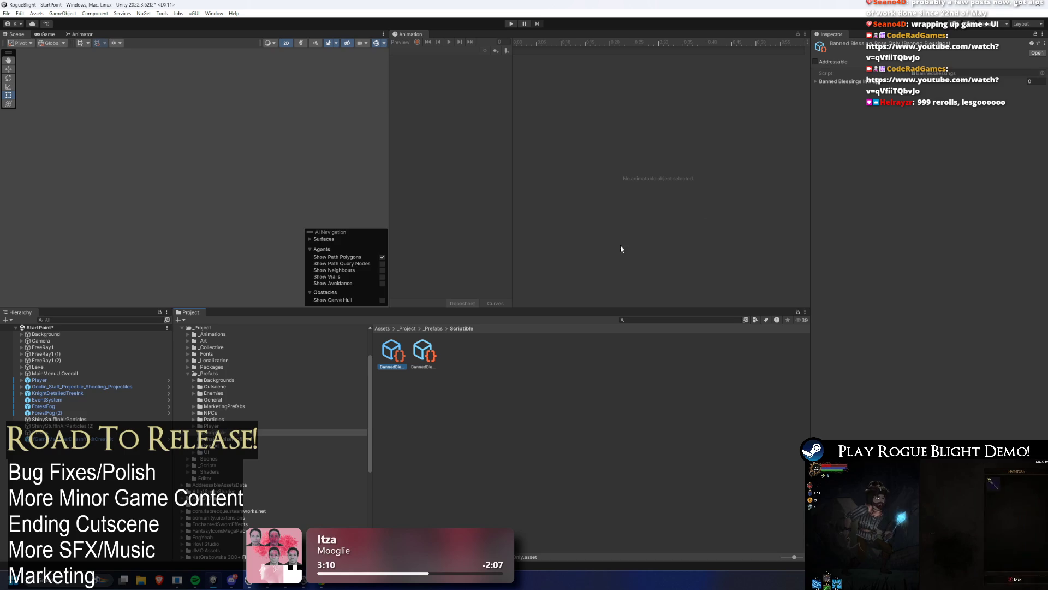
pyautogui.click(682, 319)
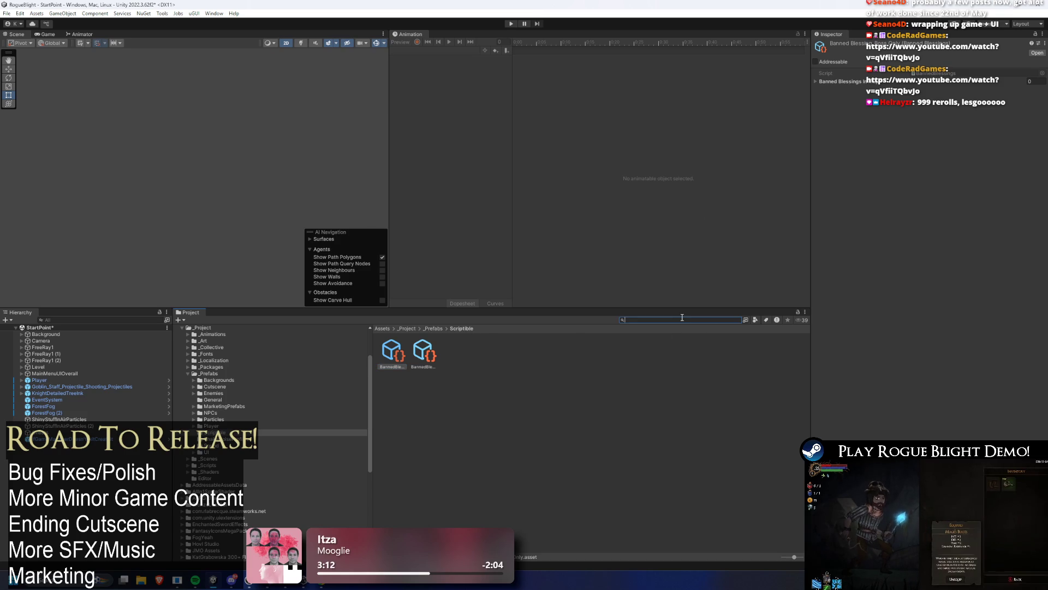
pyautogui.write('blight core m')
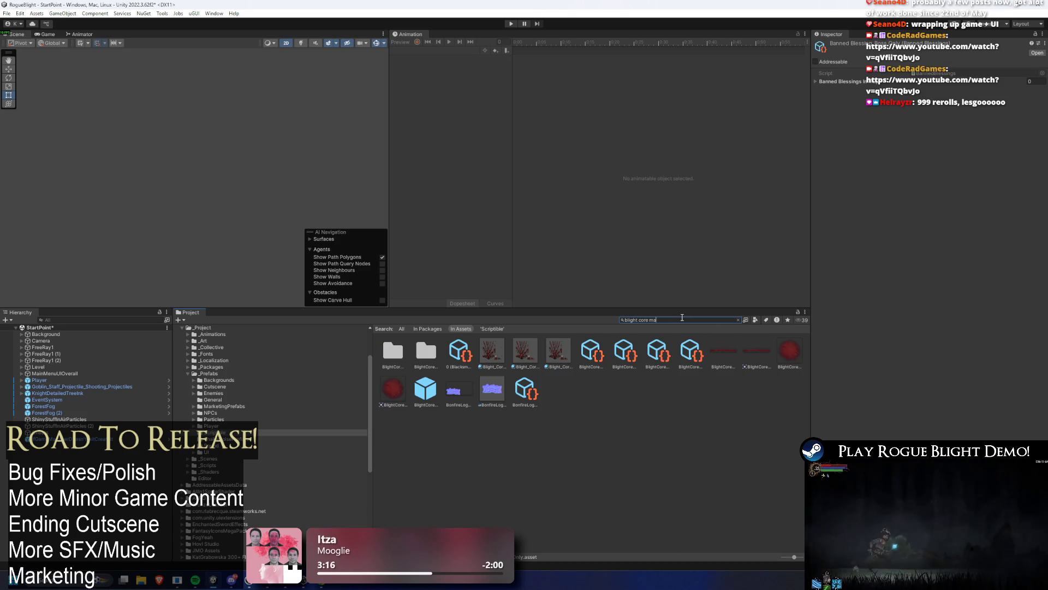
pyautogui.write('ao')
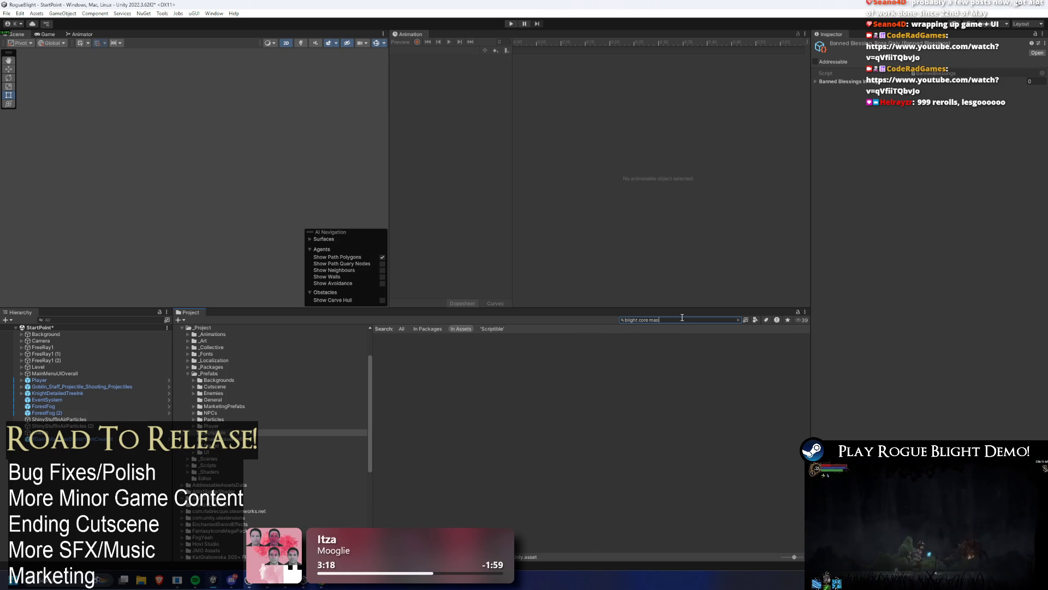
pyautogui.write('ap core')
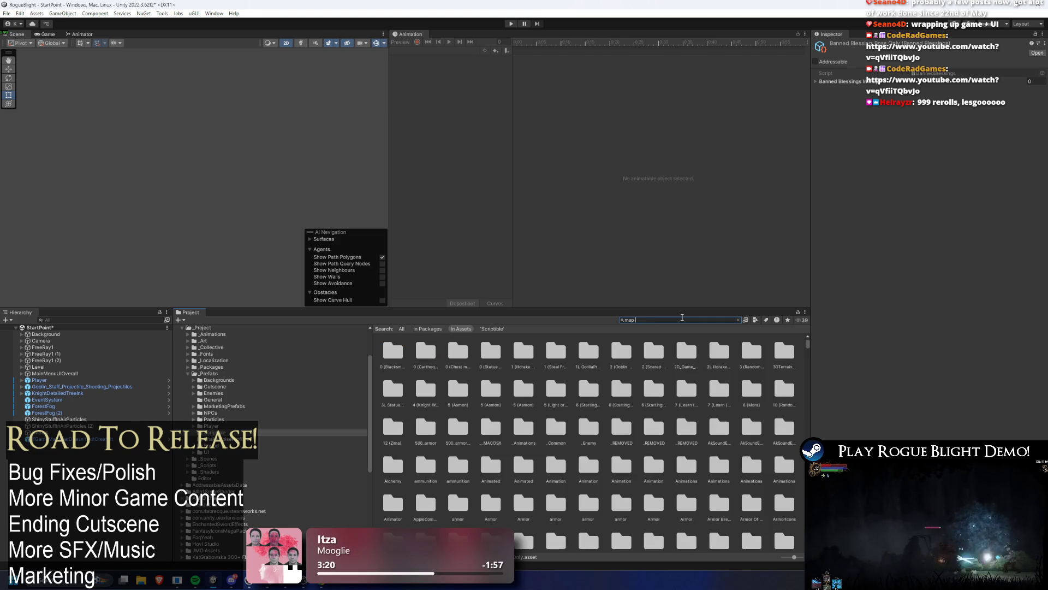
pyautogui.click(456, 352)
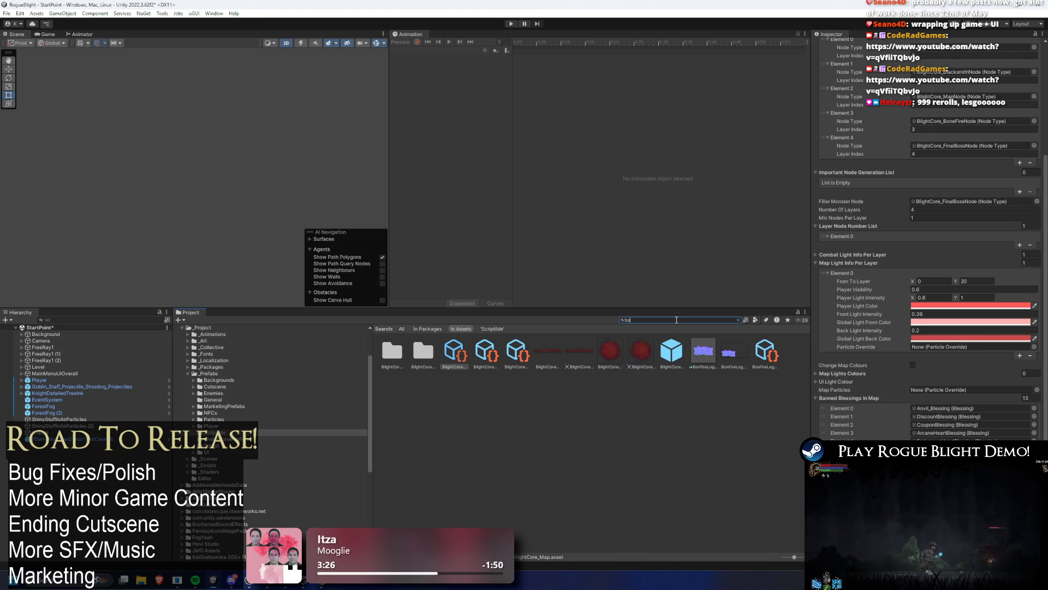
pyautogui.write('nned bless')
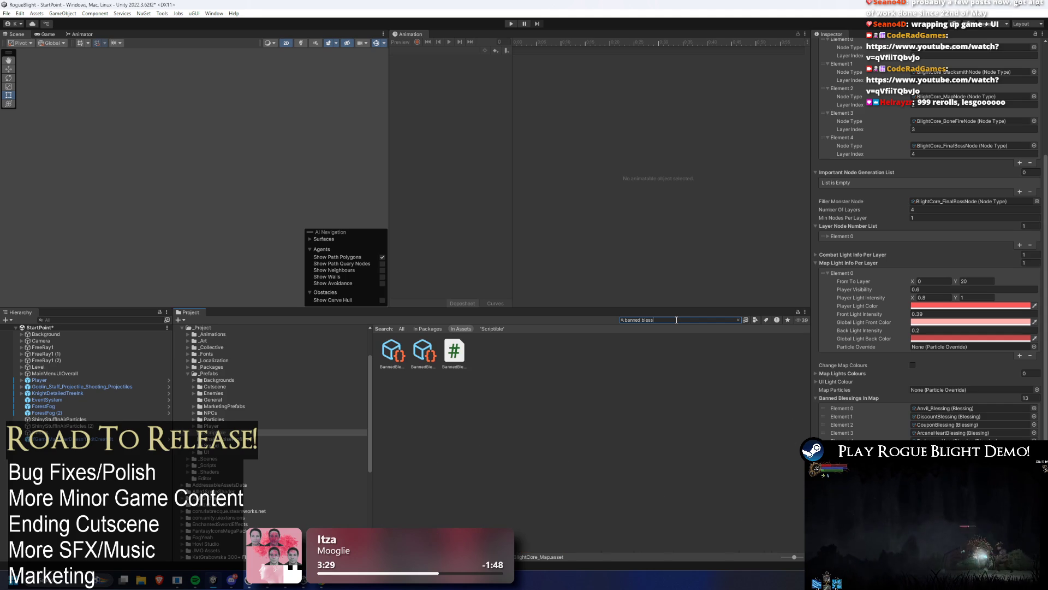